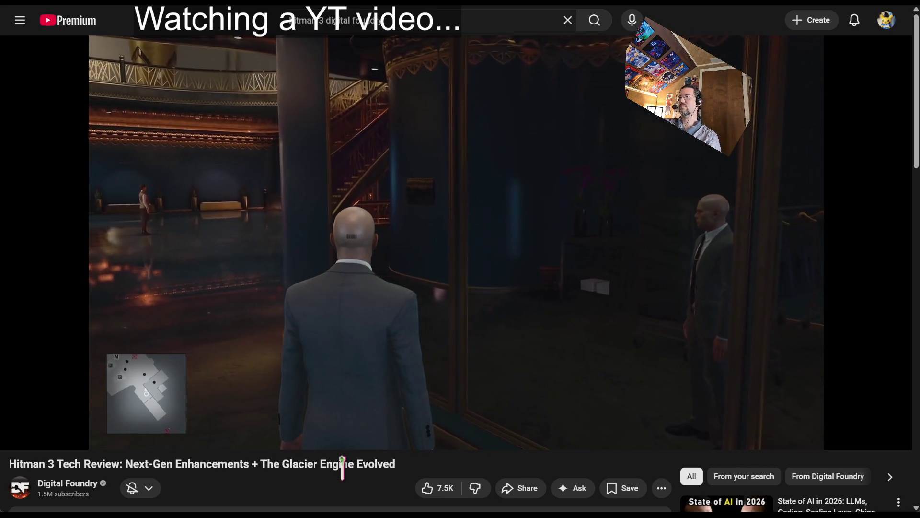
# - Pause the Hitman 3 tech review on the skyscraper climbing scene and open a new browser tab
pyautogui.press('space')
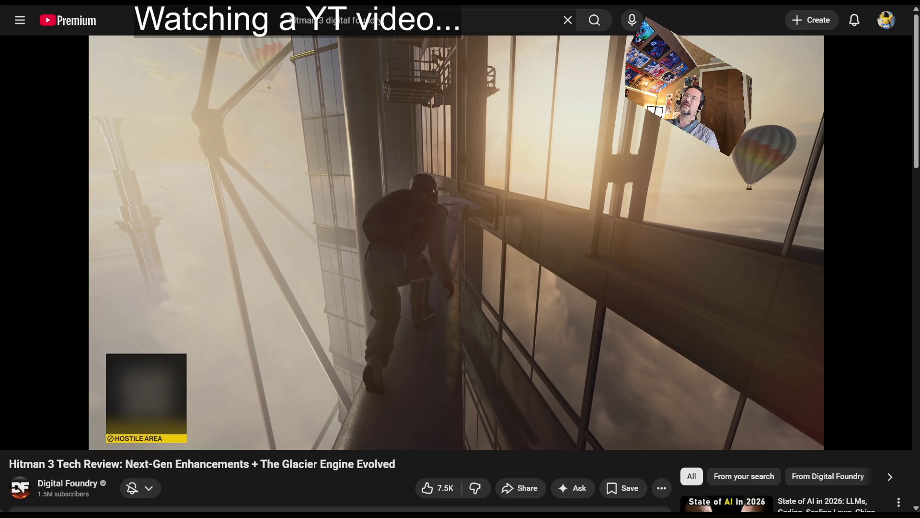
pyautogui.hotkey('ctrl', 't')
# - Search Google for 'robo recall'
pyautogui.write('epic games ro')
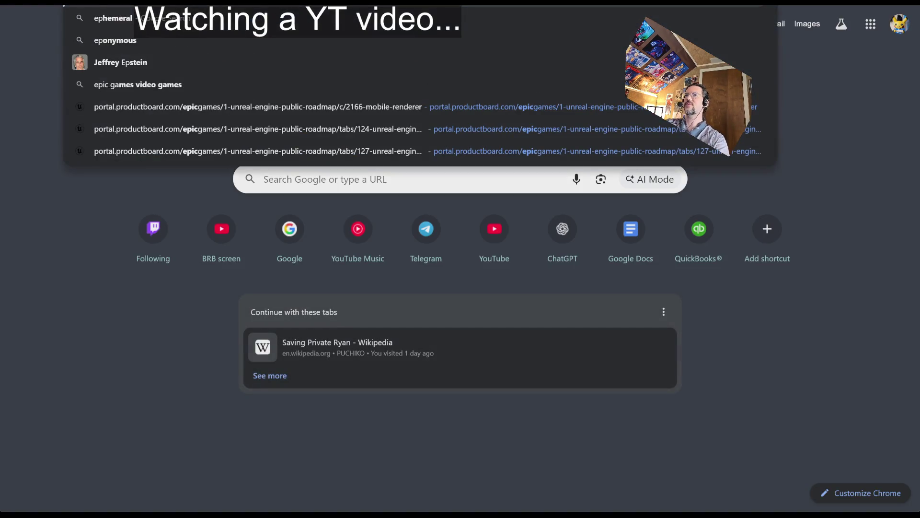
pyautogui.write('b')
pyautogui.hotkey('ctrl', 'a')
pyautogui.write('robo recall')
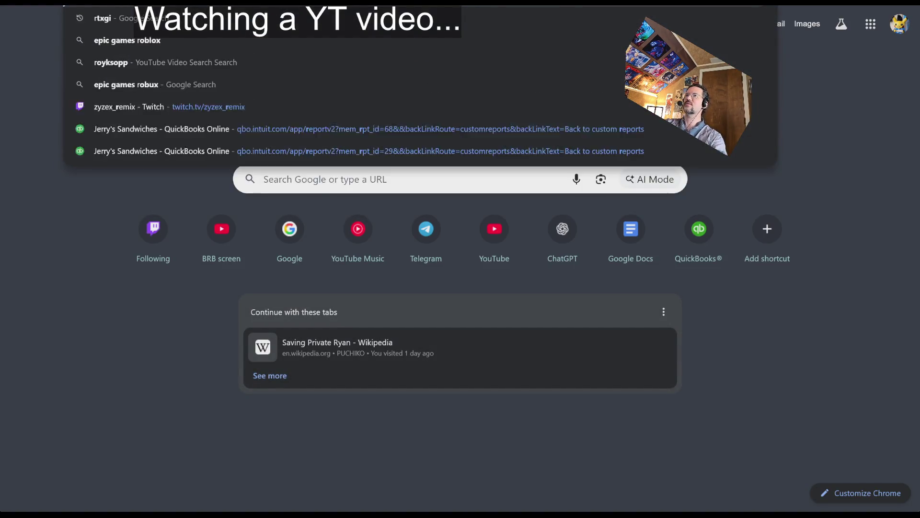
pyautogui.press('Return')
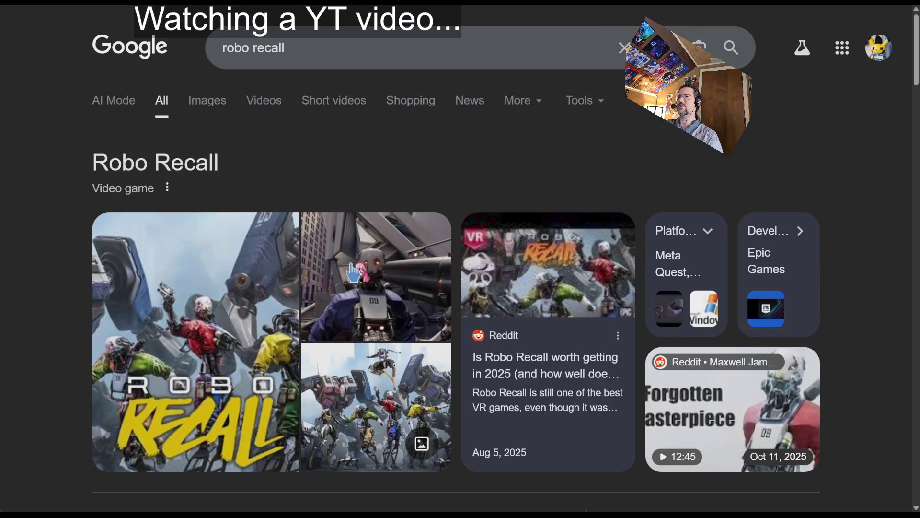
# - From the image results, open the Robo Recall Trailer on YouTube
pyautogui.click(218, 100)
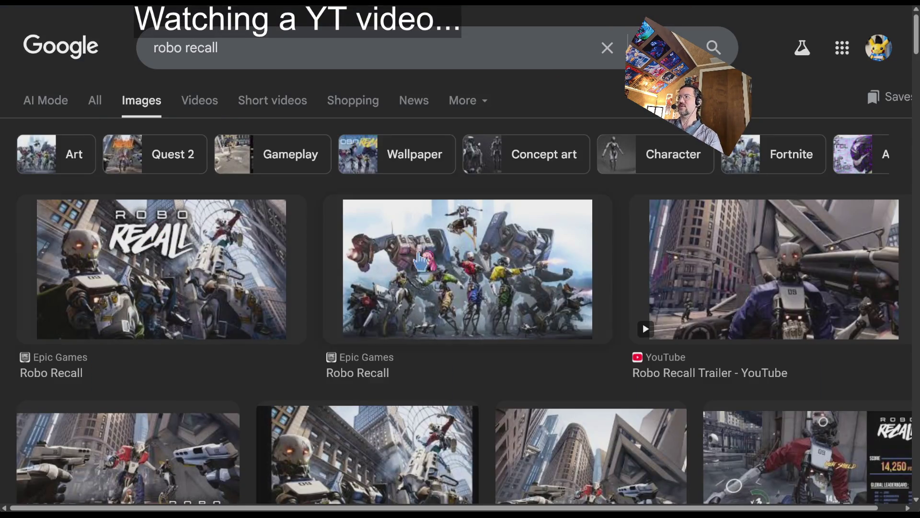
pyautogui.click(744, 270)
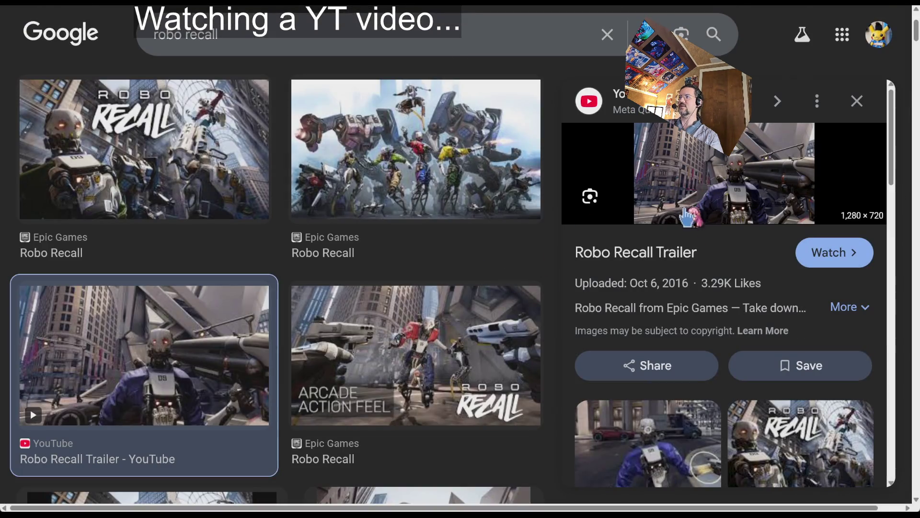
pyautogui.click(608, 217)
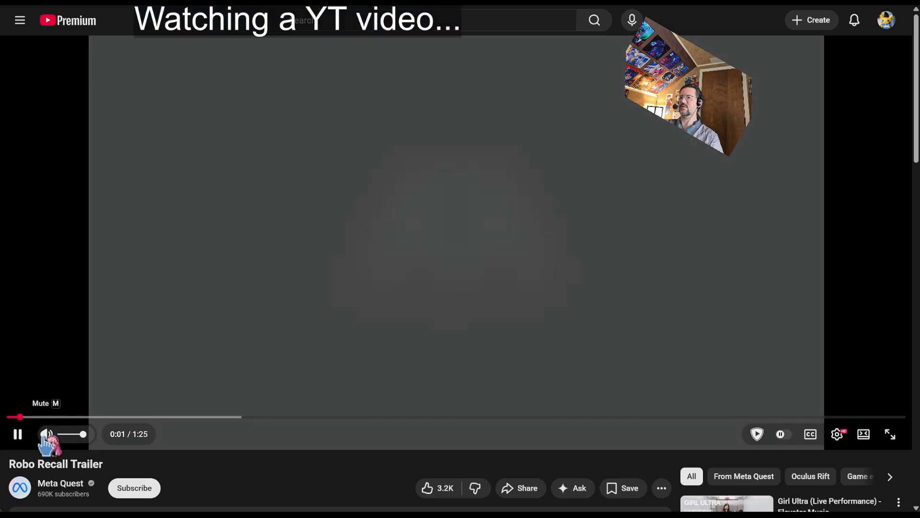
# - Mute the Robo Recall trailer and skip ahead to the city scene
pyautogui.click(48, 436)
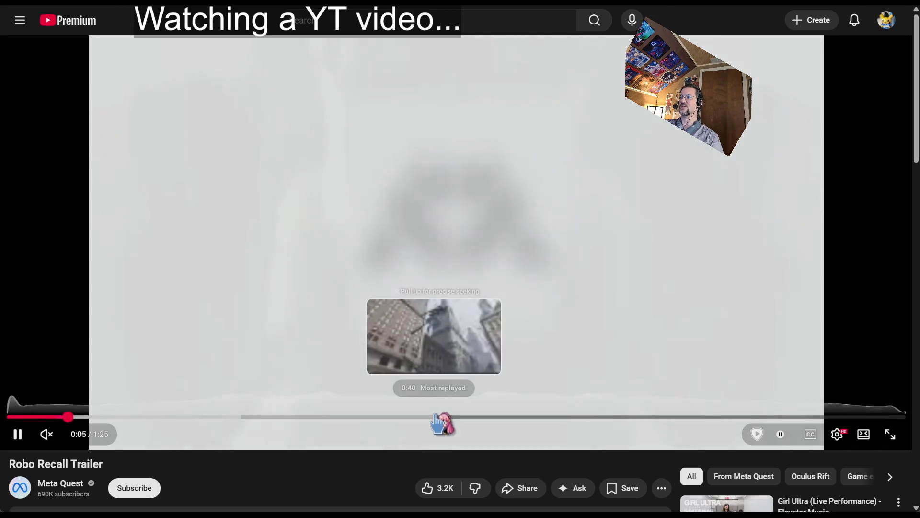
pyautogui.click(419, 418)
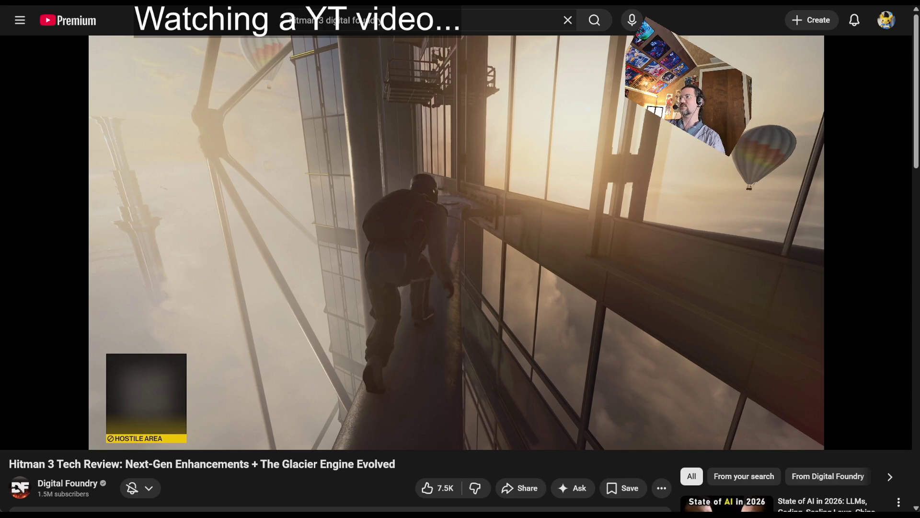
# - Nudge the Hitman 3 tech review forward from 4:03, leaving it paused at 4:05
pyautogui.click(605, 239)
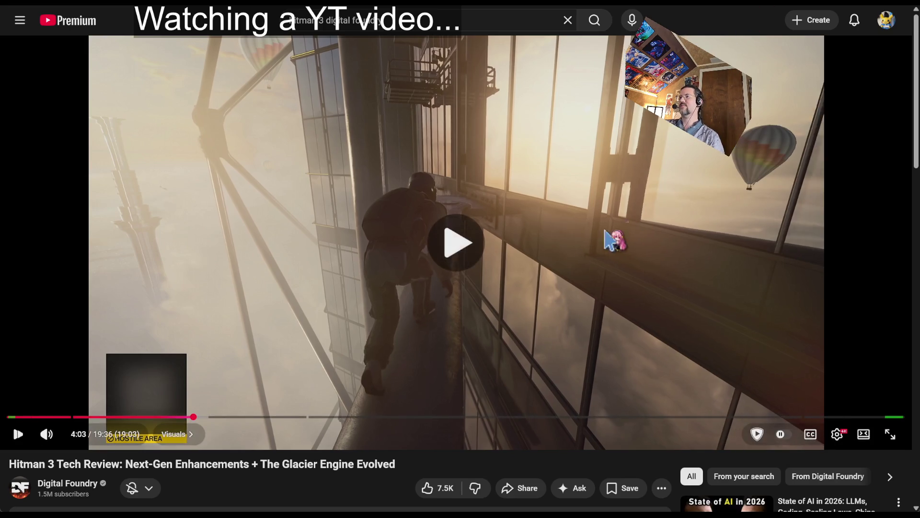
pyautogui.click(605, 238)
pyautogui.click(329, 363)
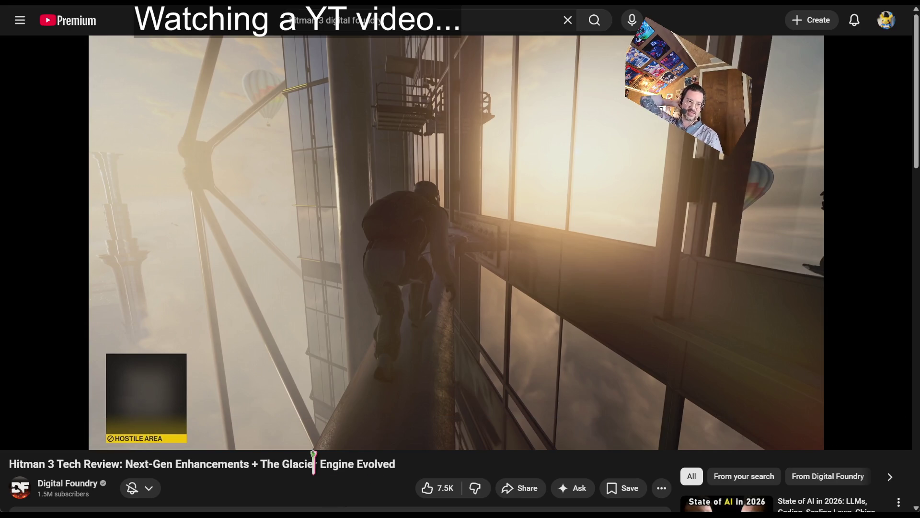
pyautogui.moveTo(400, 246)
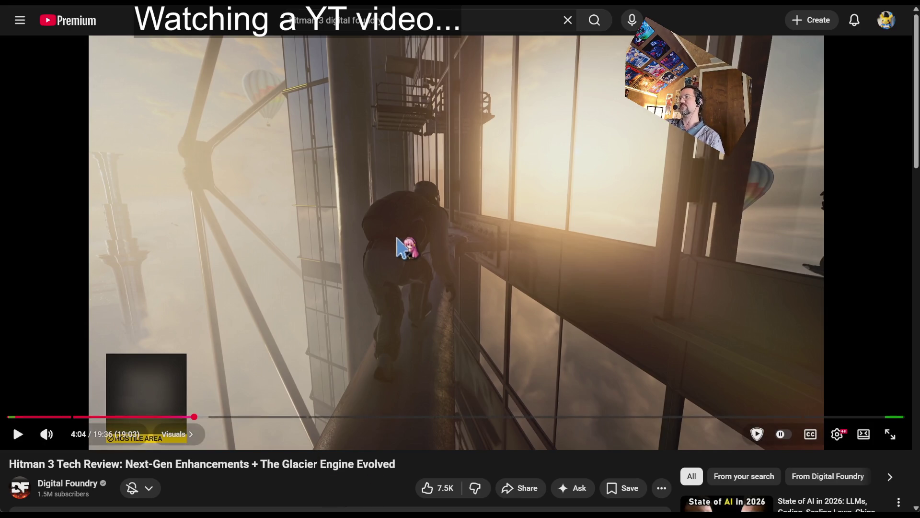
pyautogui.click(374, 274)
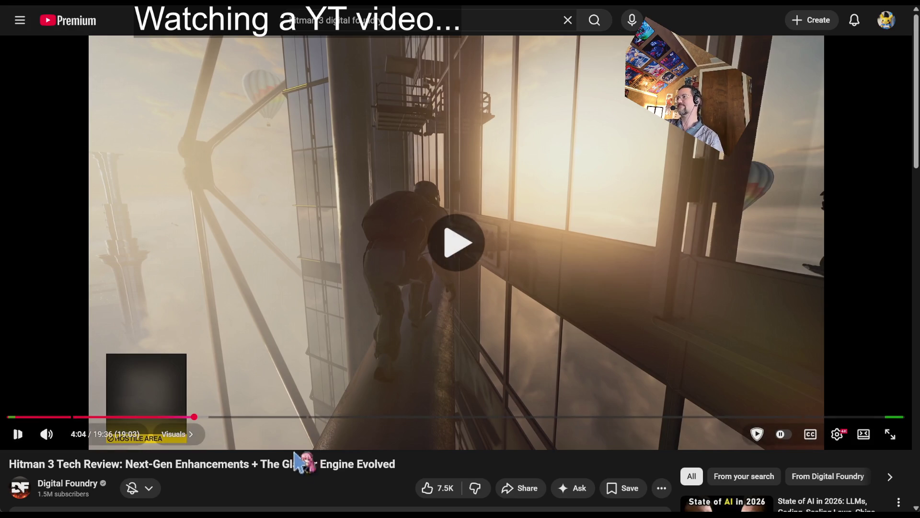
pyautogui.click(206, 370)
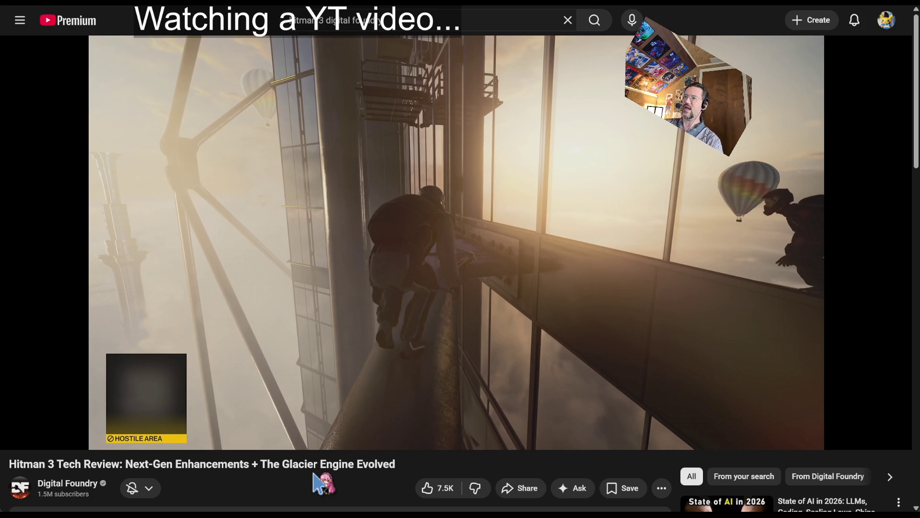
# - Play the tech review on past 4:09 and pause it on the archway scene at 4:44
pyautogui.click(398, 326)
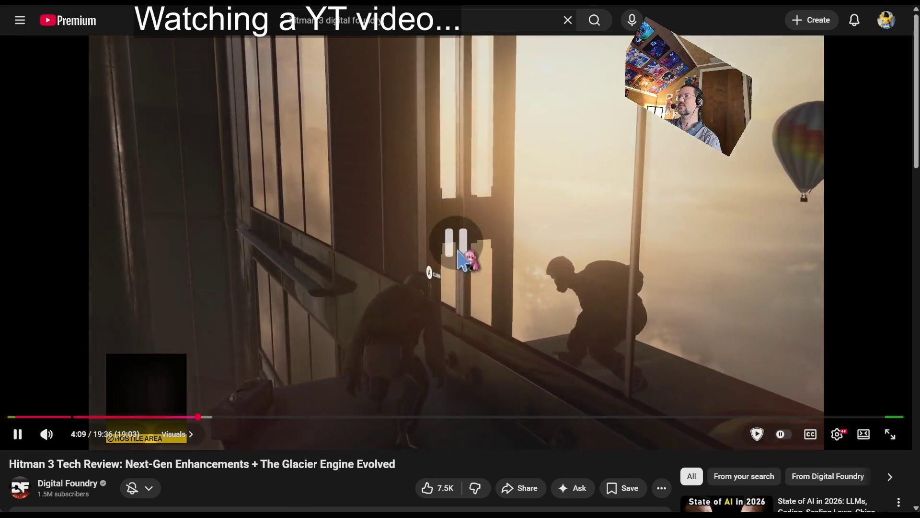
pyautogui.click(459, 287)
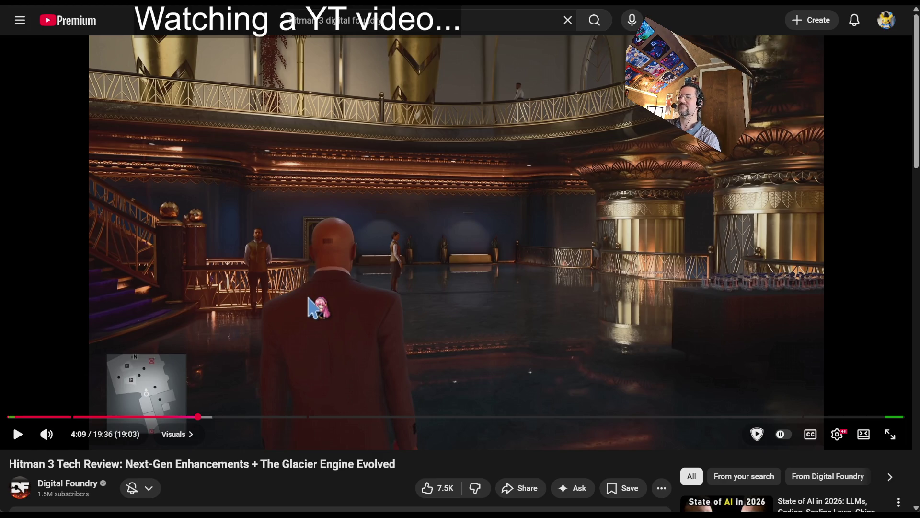
pyautogui.click(320, 356)
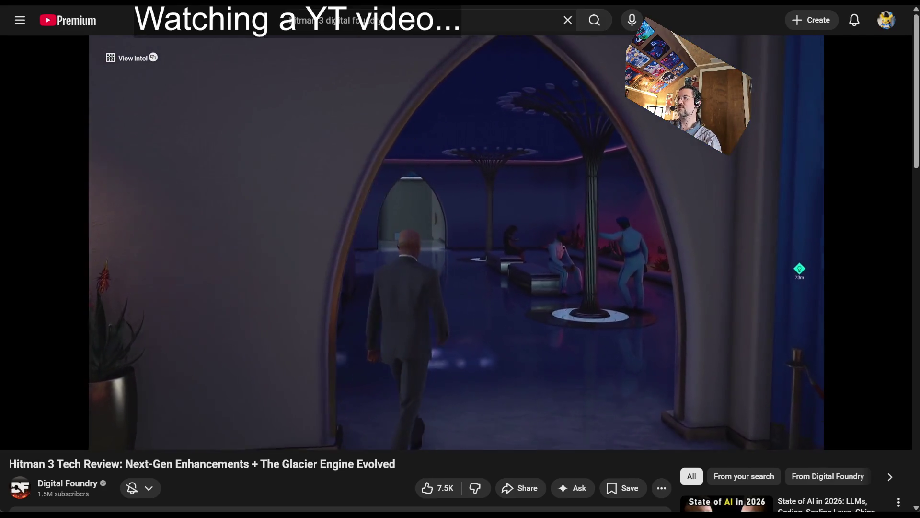
pyautogui.click(489, 96)
# - Scroll down to the Hitman 3 tech review's description and back up
pyautogui.scroll(-8, 496, 105)
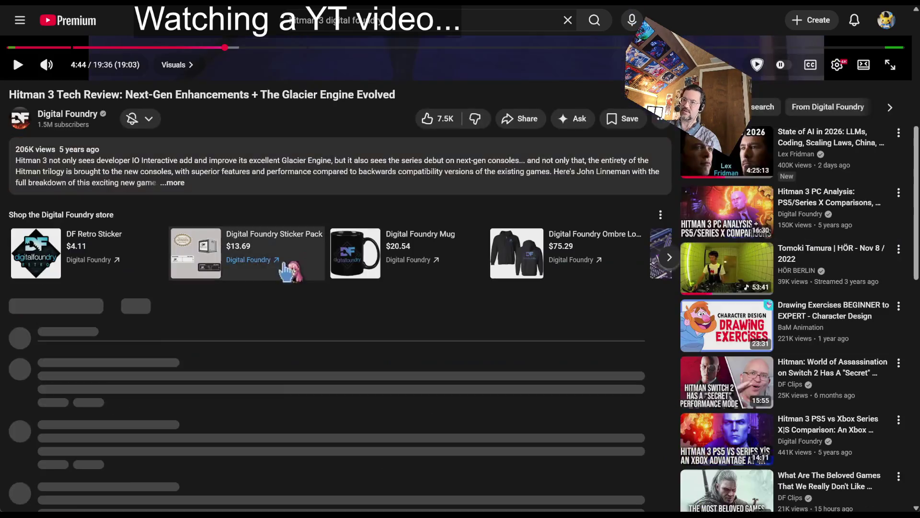
pyautogui.scroll(8, 479, 102)
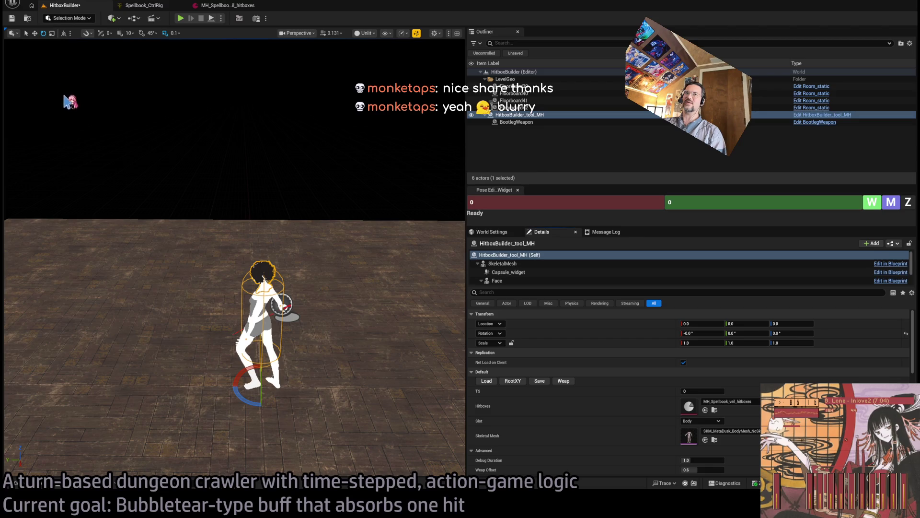
# - Save the HitboxBuilder level and widen the viewport around the character
pyautogui.hotkey('ctrl', 's')
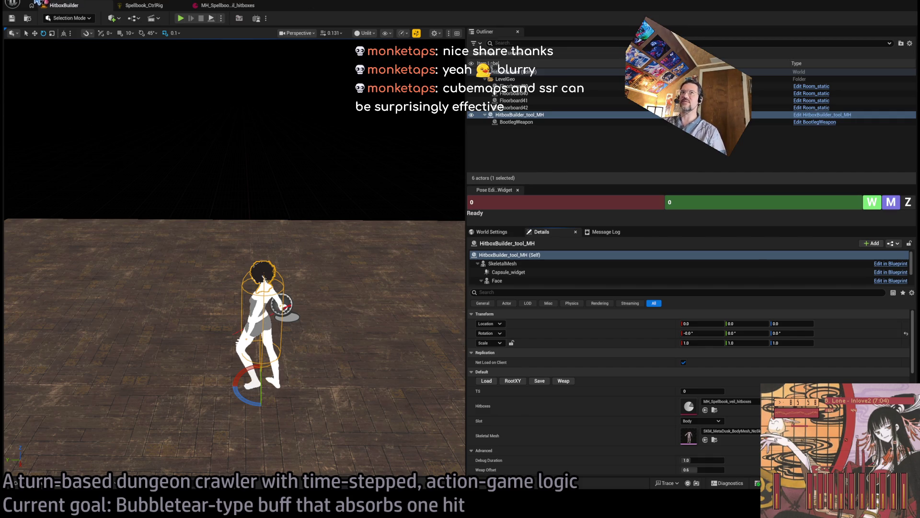
pyautogui.click(230, 5)
pyautogui.click(71, 5)
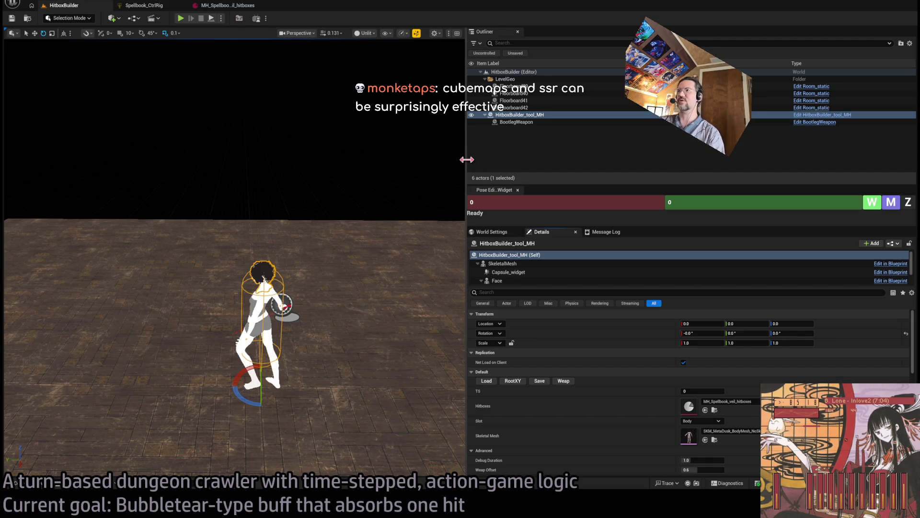
pyautogui.moveTo(467, 159)
pyautogui.mouseDown()
pyautogui.moveTo(649, 192)
pyautogui.moveTo(701, 191)
pyautogui.mouseUp()
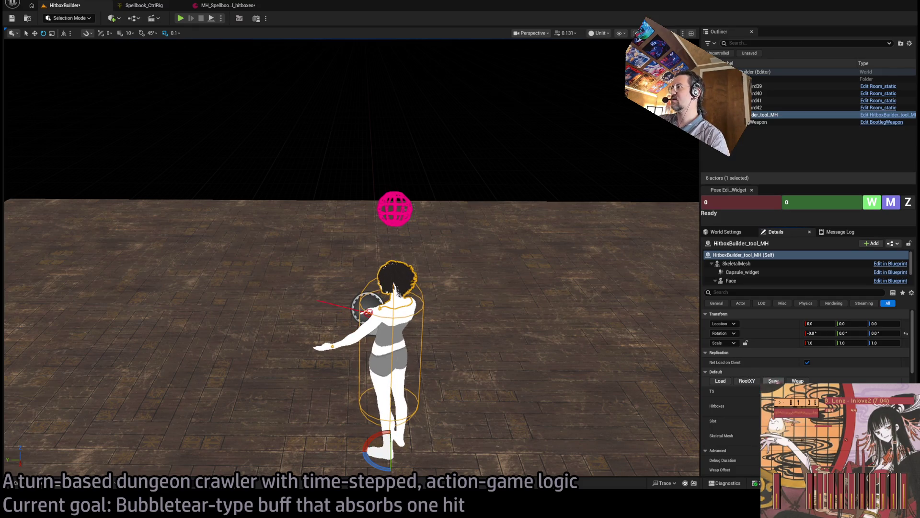
# - Rebuild the character's hitboxes with RootXY, save them, and view the character's feet
pyautogui.click(751, 382)
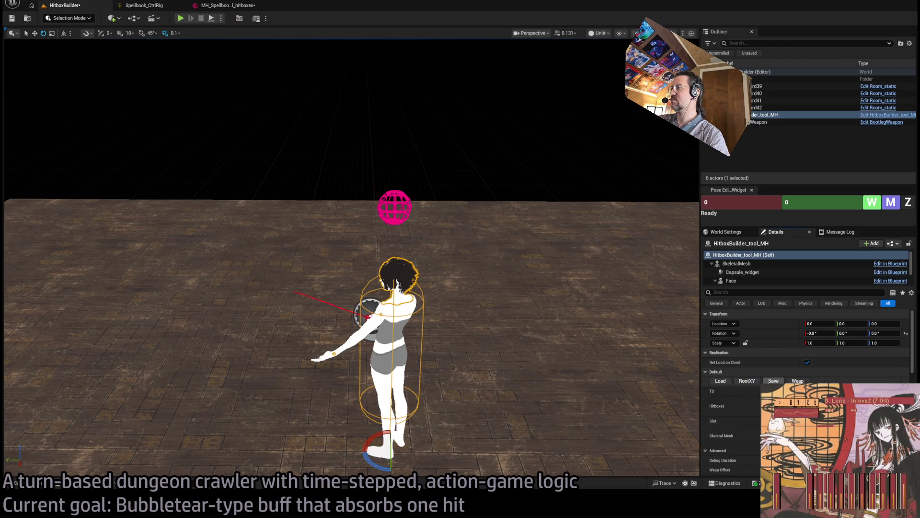
pyautogui.click(752, 382)
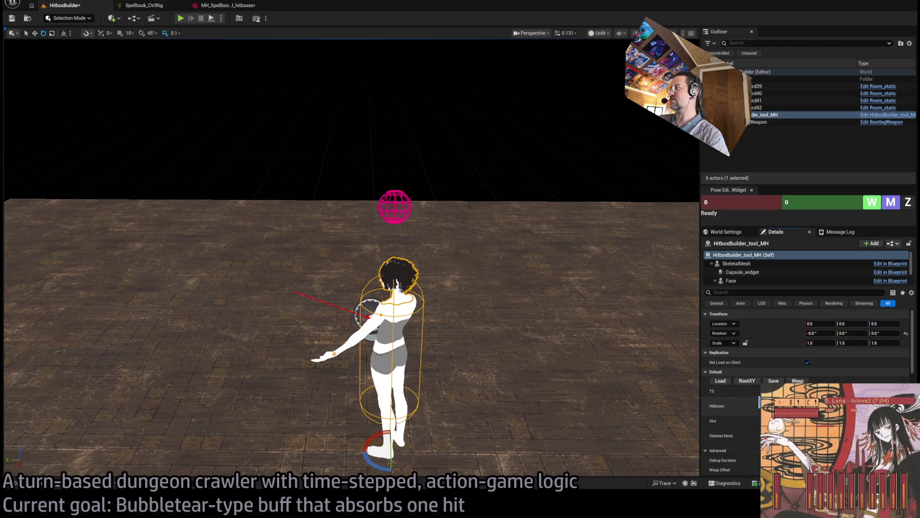
pyautogui.click(773, 380)
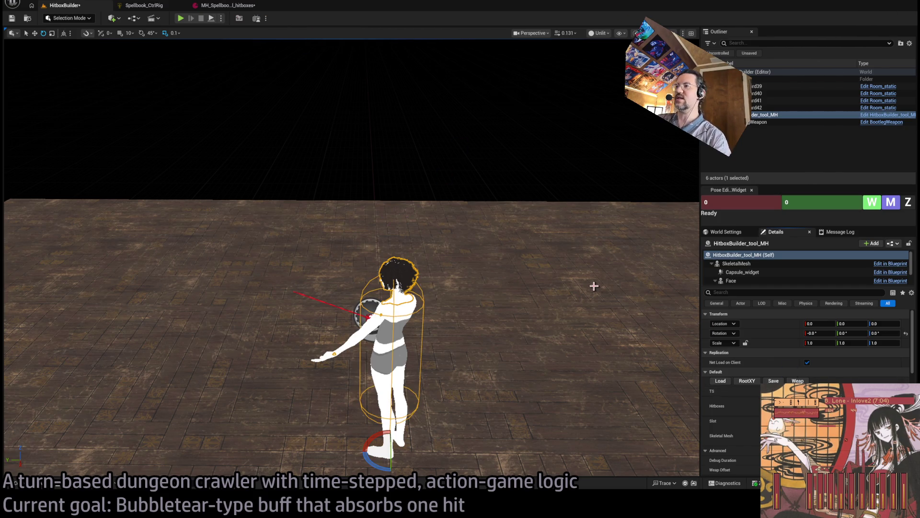
pyautogui.moveTo(601, 287); pyautogui.dragTo(590, 268)
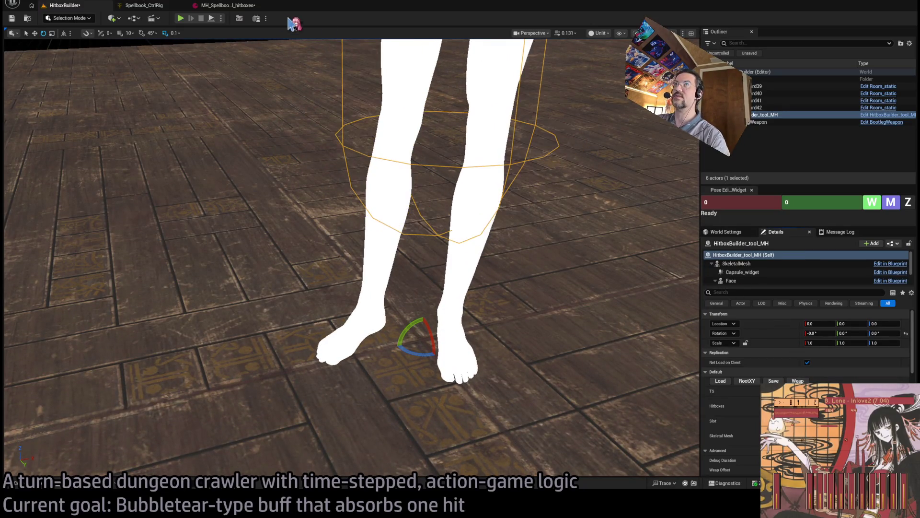
# - Open the MH_Spellbook hitboxes asset and collapse its long Hitboxes array
pyautogui.click(226, 5)
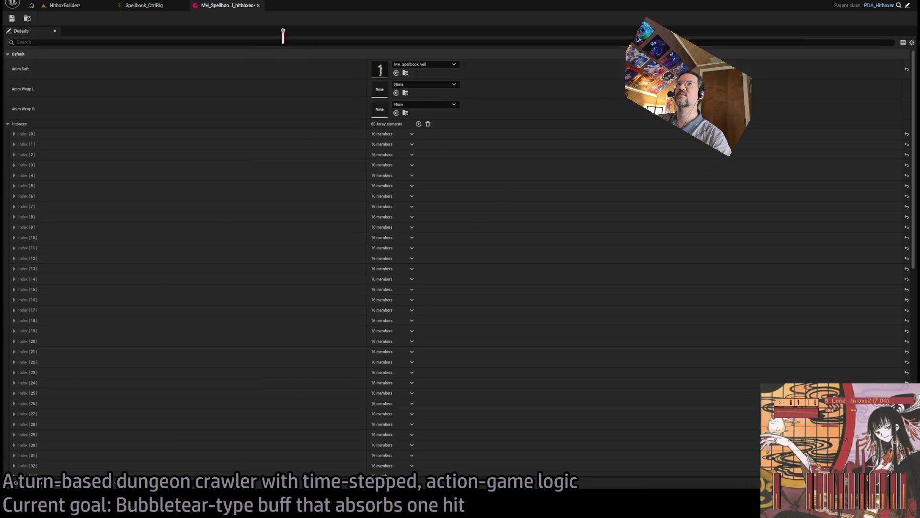
pyautogui.click(143, 5)
pyautogui.click(216, 7)
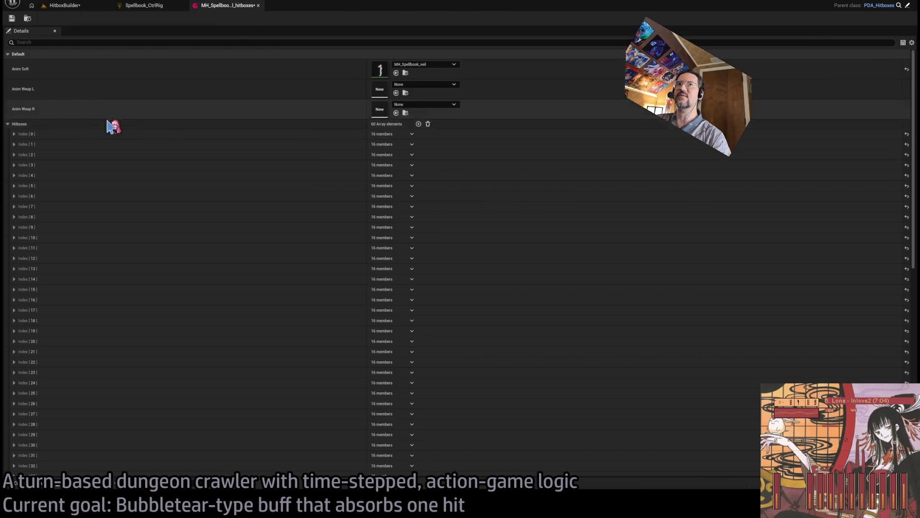
pyautogui.click(8, 124)
pyautogui.press('Tab')
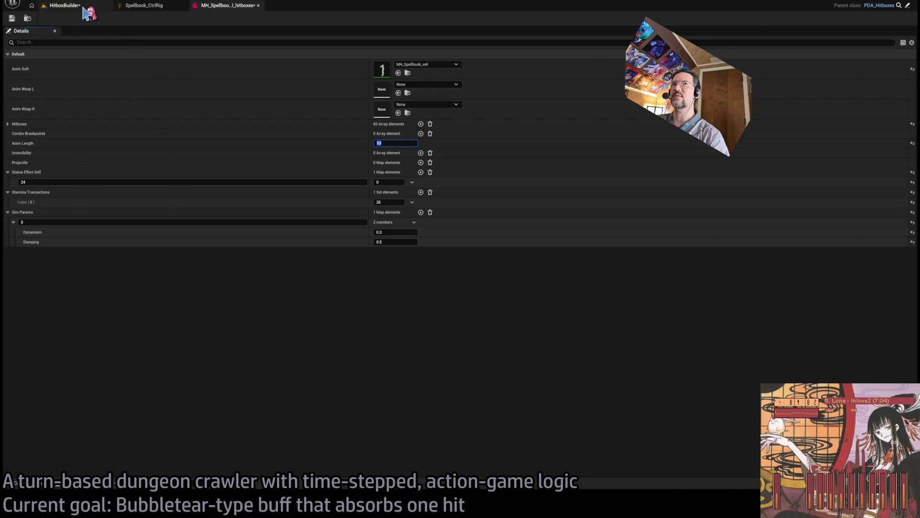
pyautogui.click(89, 6)
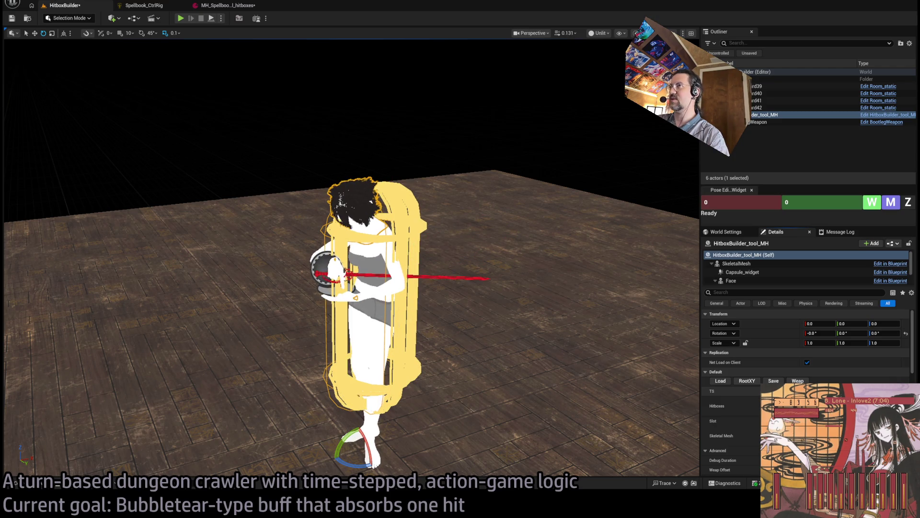
# - Set the Status Effect Self key to 40 and edit the Stamina Transactions [0] value
pyautogui.click(226, 6)
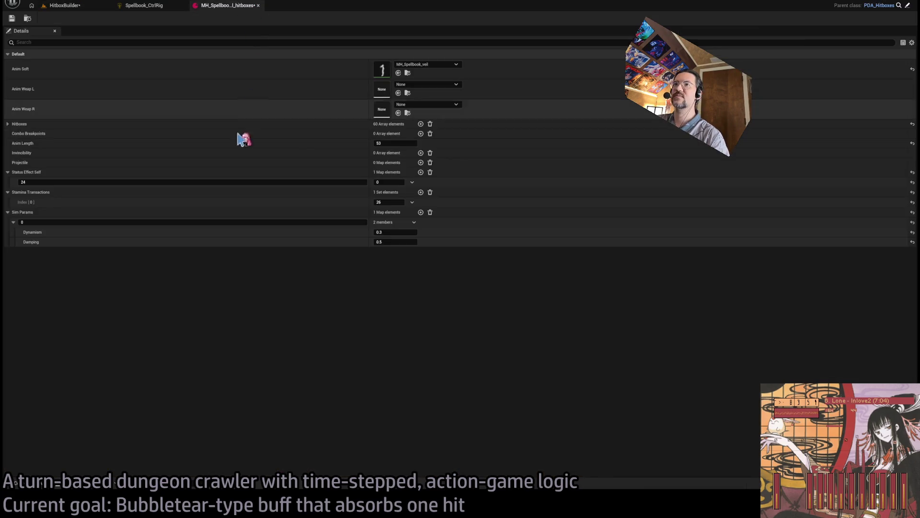
pyautogui.click(199, 181)
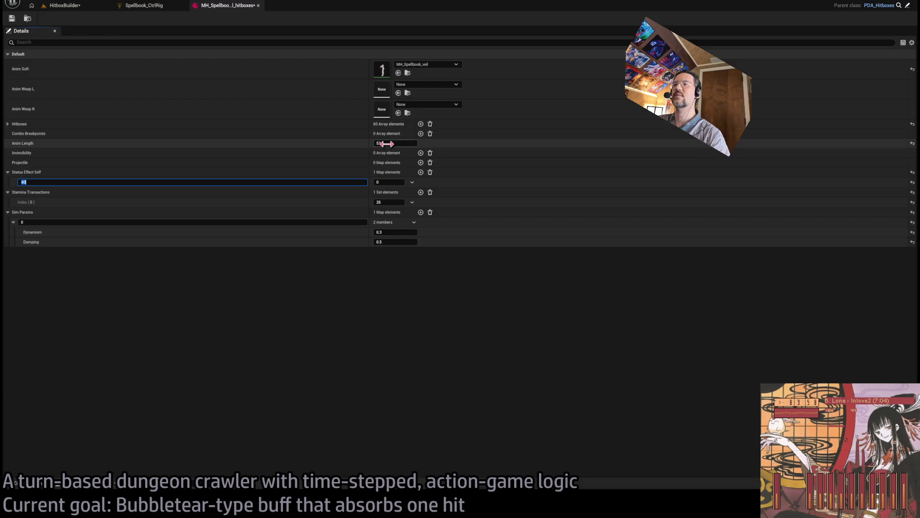
pyautogui.click(389, 202)
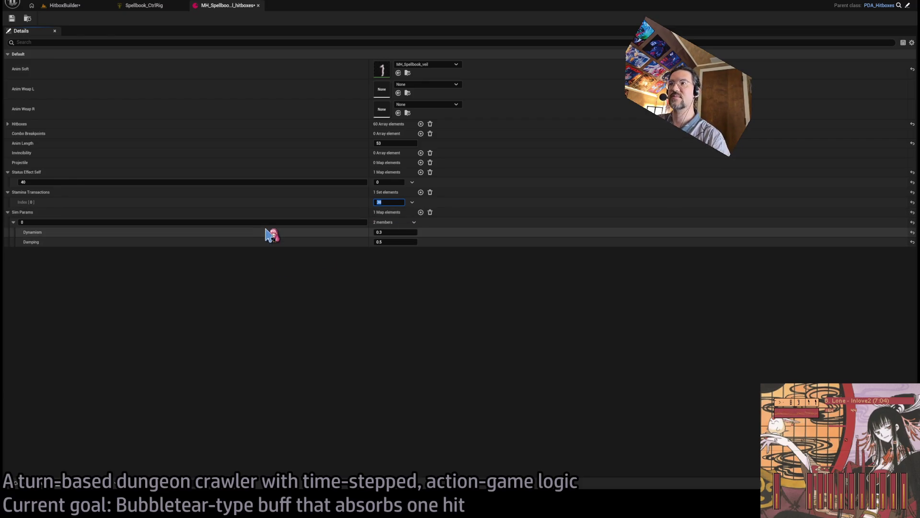
pyautogui.moveTo(402, 113)
pyautogui.mouseDown()
pyautogui.moveTo(129, 60)
pyautogui.moveTo(13, 55)
pyautogui.moveTo(68, 7)
pyautogui.moveTo(450, 239)
pyautogui.mouseUp()
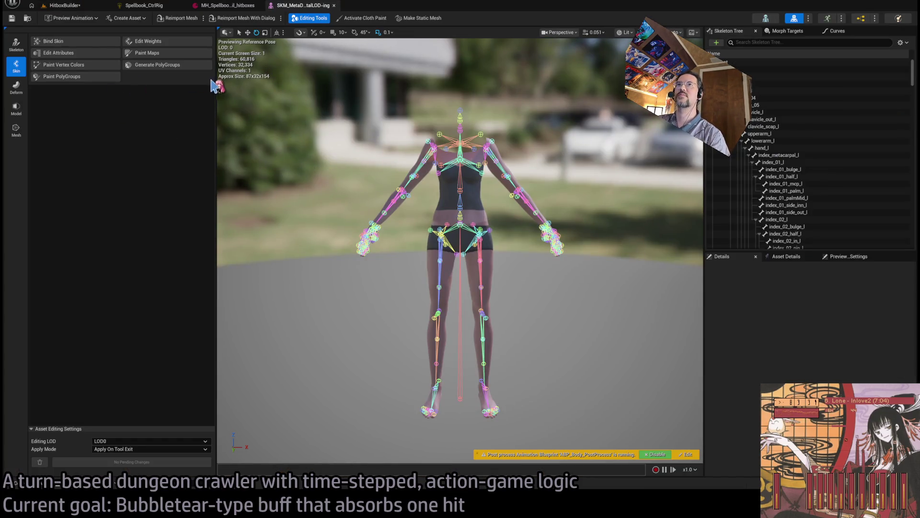
# - Enable Root Motion on the MH_Spellbook_veil animation
pyautogui.middleClick(314, 9)
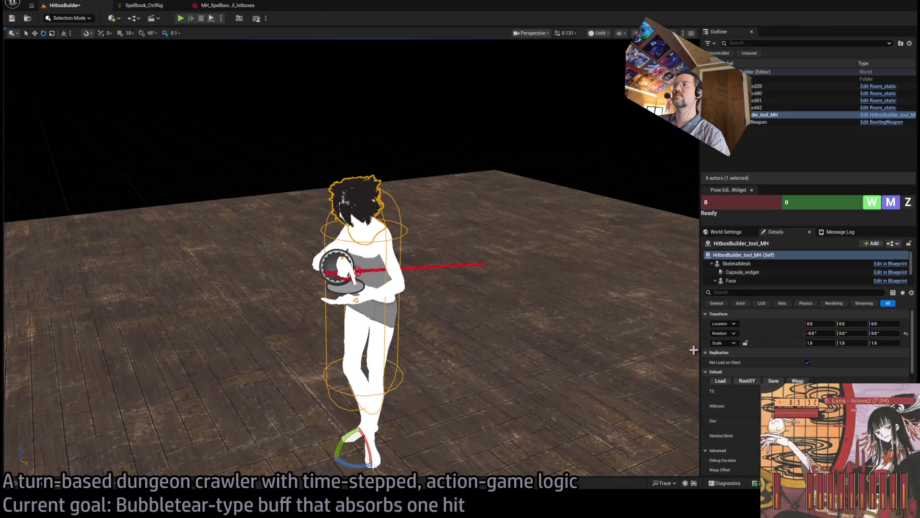
pyautogui.click(228, 6)
pyautogui.doubleClick(382, 70)
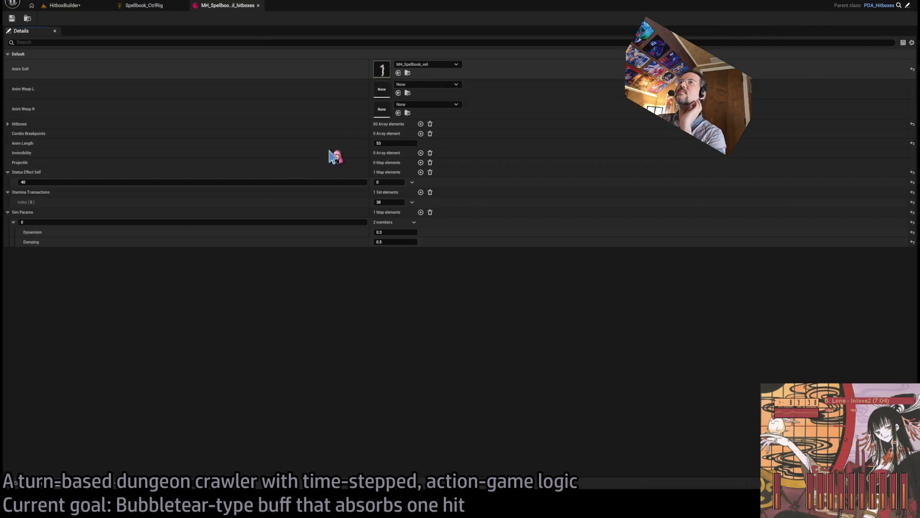
pyautogui.scroll(-3, 77, 312)
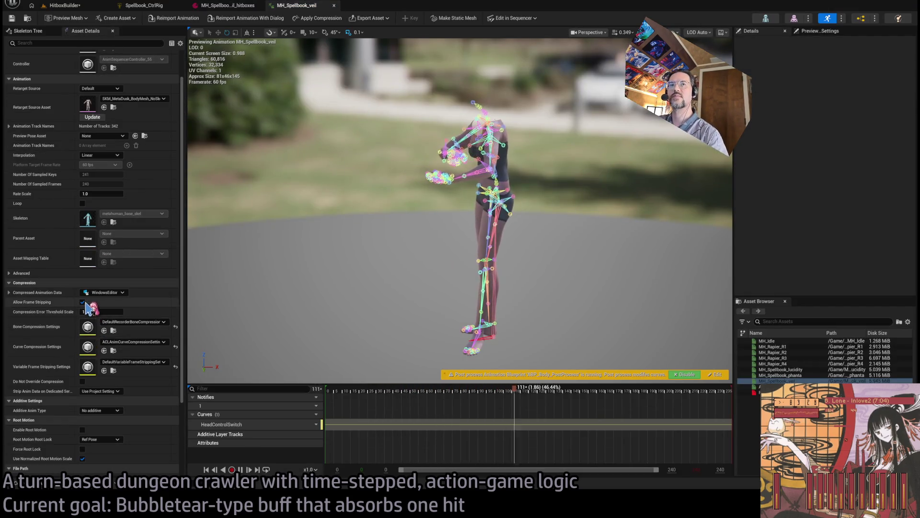
pyautogui.click(82, 430)
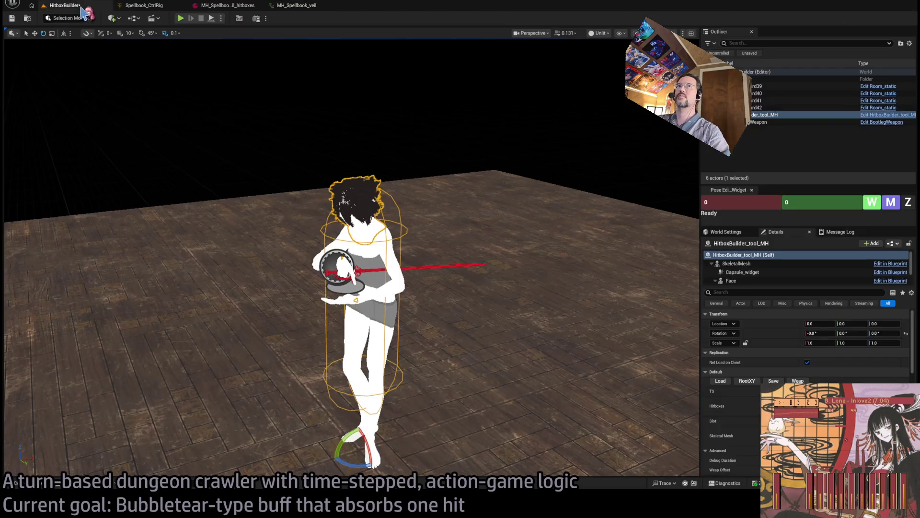
# - Close the veil animation, spellbook hitboxes and Spellbook_CtrlRig editors
pyautogui.click(62, 6)
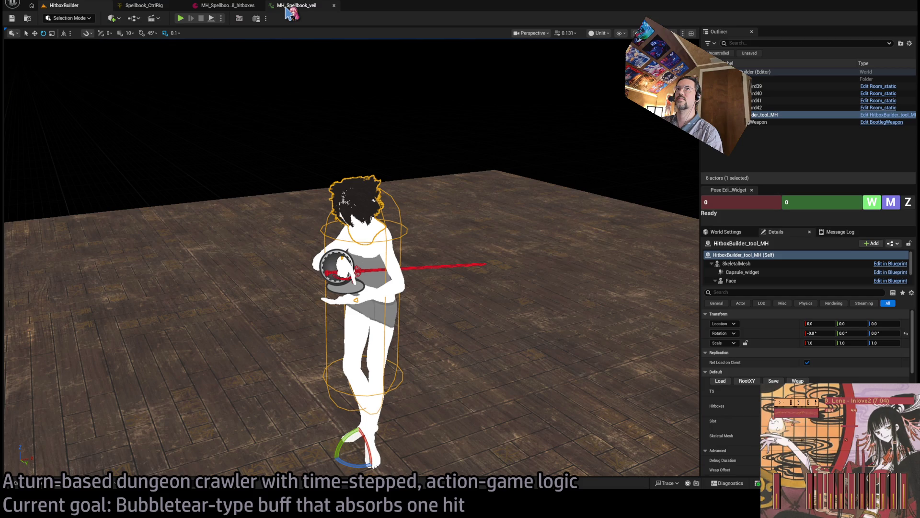
pyautogui.middleClick(287, 9)
pyautogui.middleClick(228, 11)
pyautogui.middleClick(151, 8)
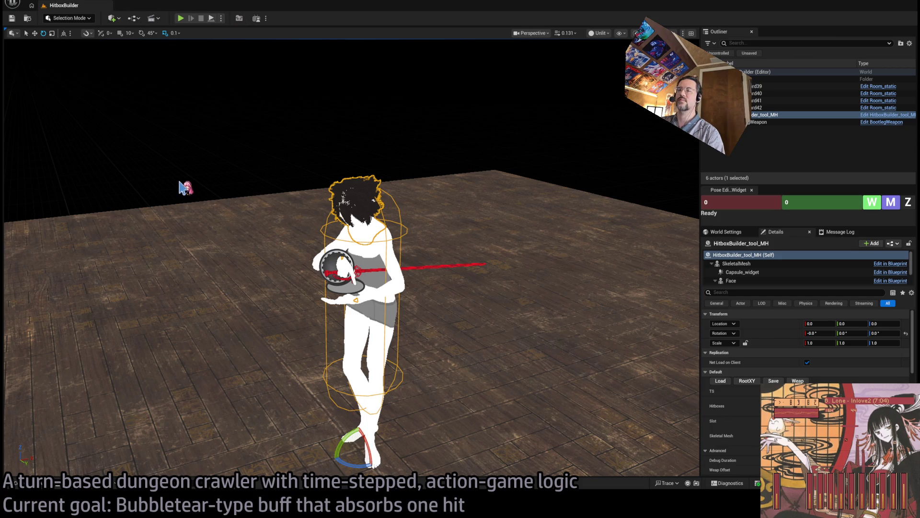
# - Open the Actions04_Weapons_DT data table through the Ctrl+P asset search
pyautogui.hotkey('ctrl', 'p')
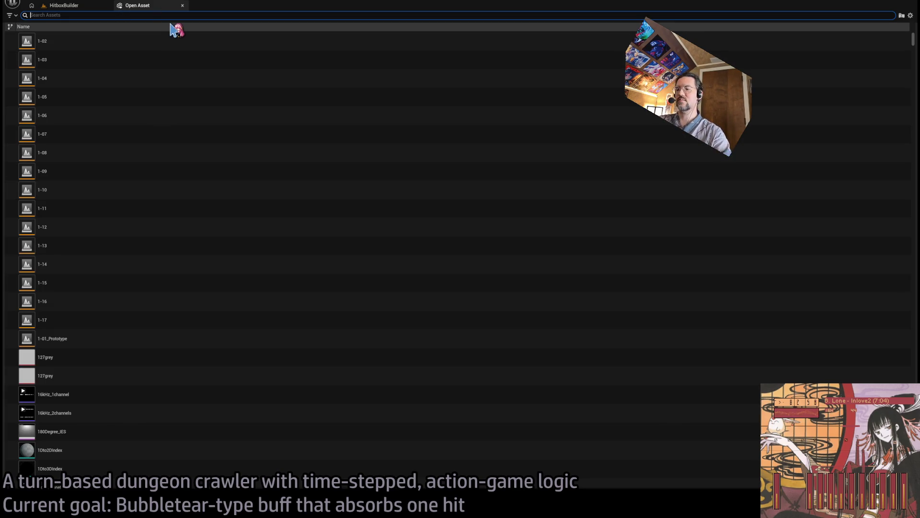
pyautogui.write('weapons')
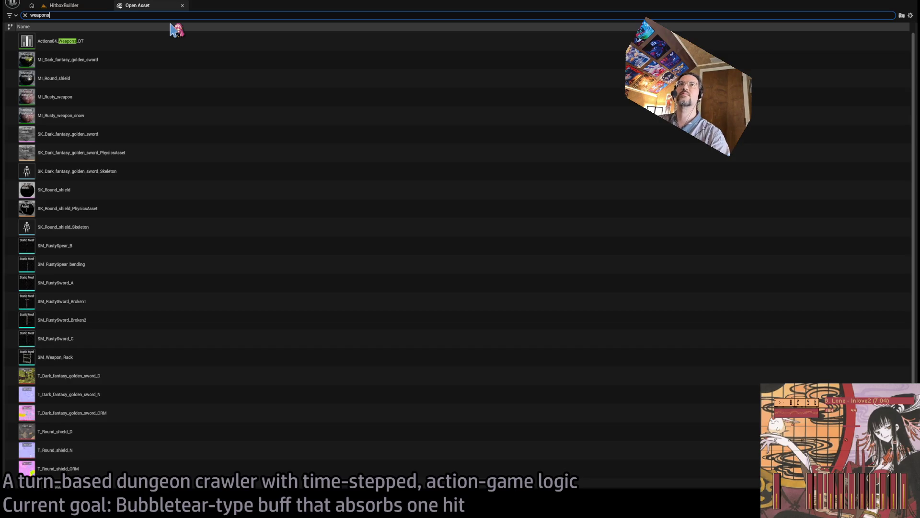
pyautogui.click(140, 38)
pyautogui.press('Return')
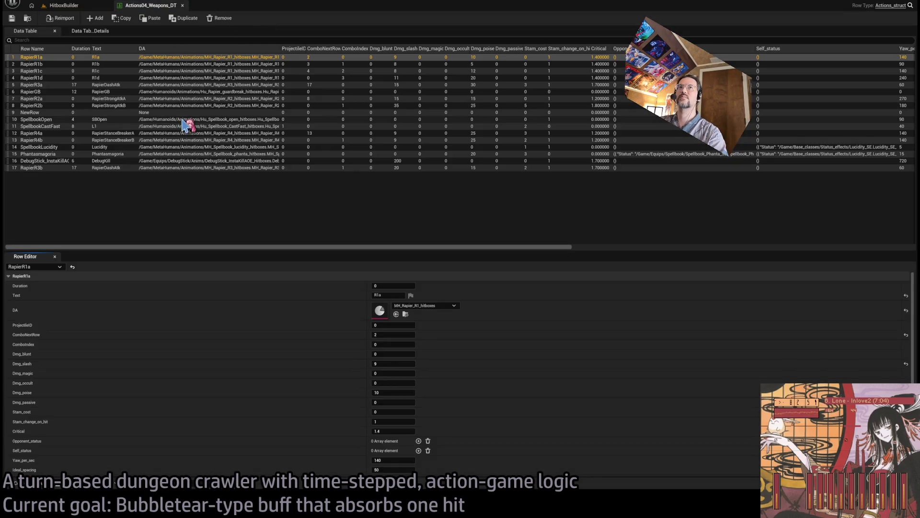
# - Duplicate the SpellbookLucidity row, rename it SpellbookVeil, and start editing its Text to 'Mercury Veil'
pyautogui.click(138, 207)
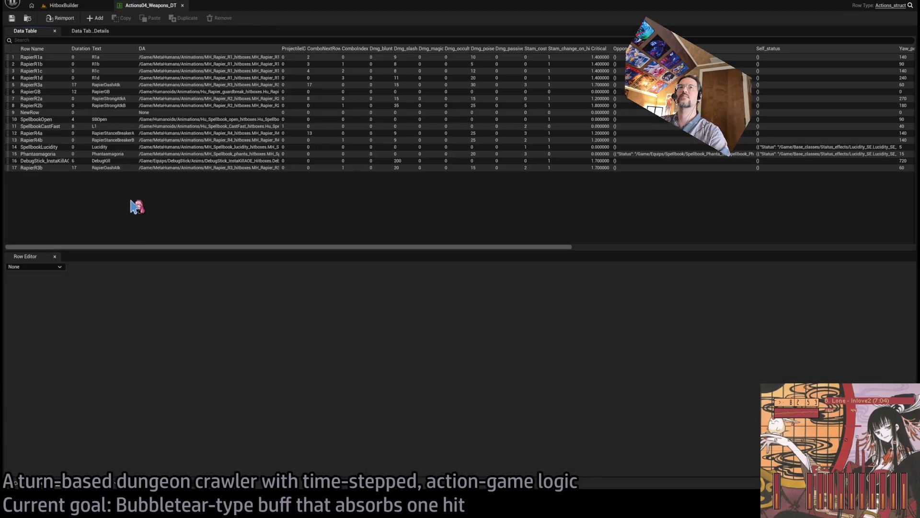
pyautogui.click(49, 148)
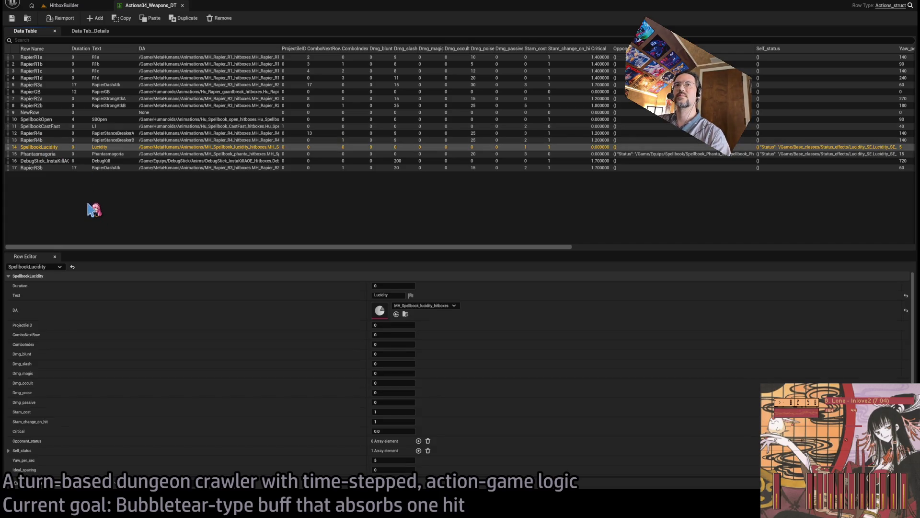
pyautogui.hotkey('ctrl', 'd')
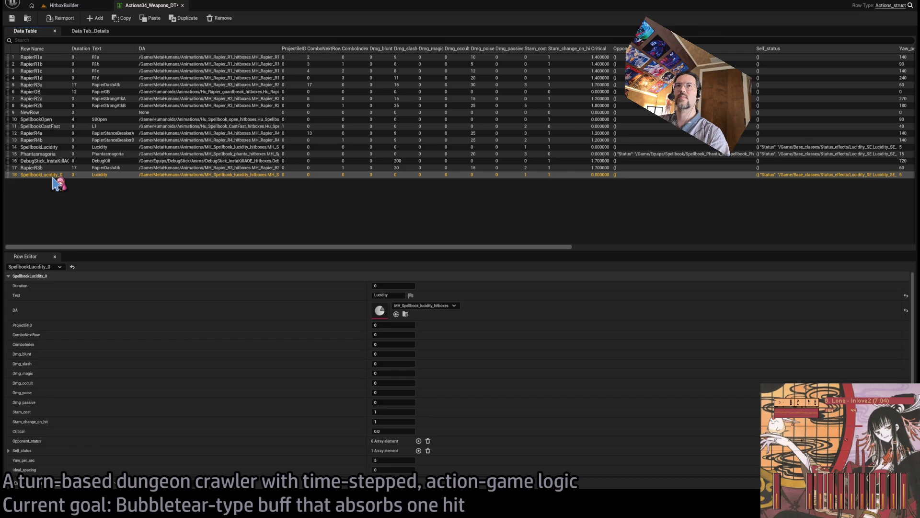
pyautogui.doubleClick(62, 175)
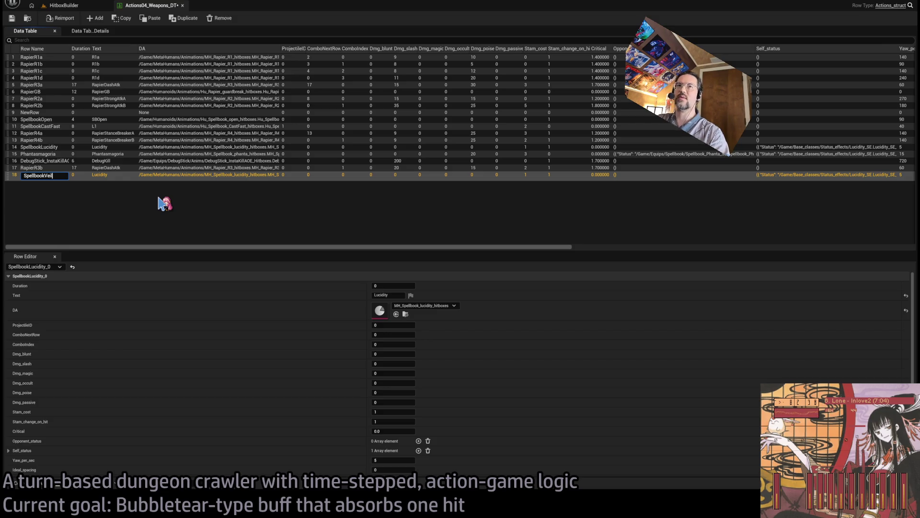
pyautogui.press('Return')
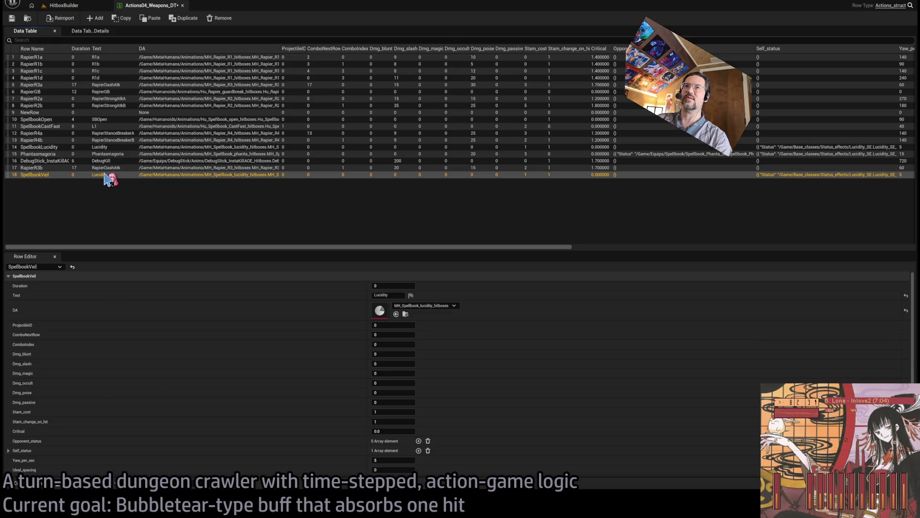
pyautogui.click(393, 295)
pyautogui.write('Mercury Veil')
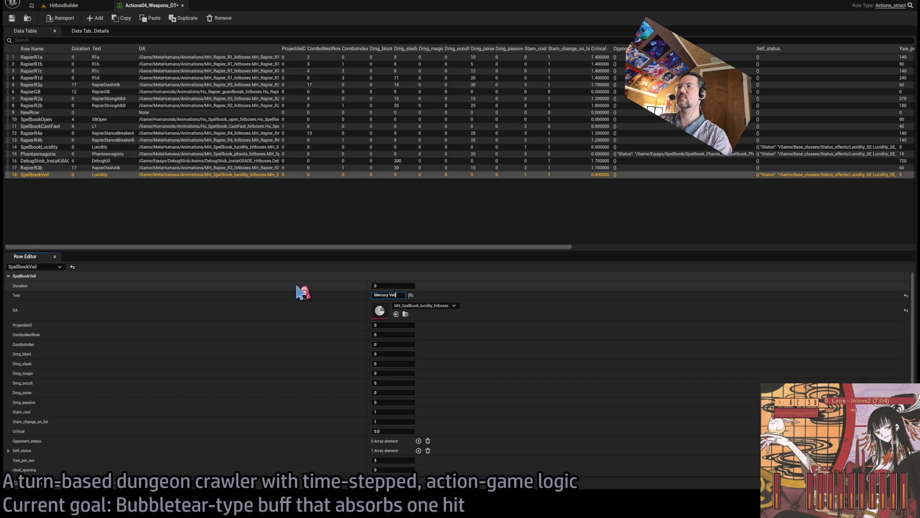
# - Confirm 'Mercury Veil' as the row text and set DA to MH_Spellbook_veil_hitboxes
pyautogui.press('Return')
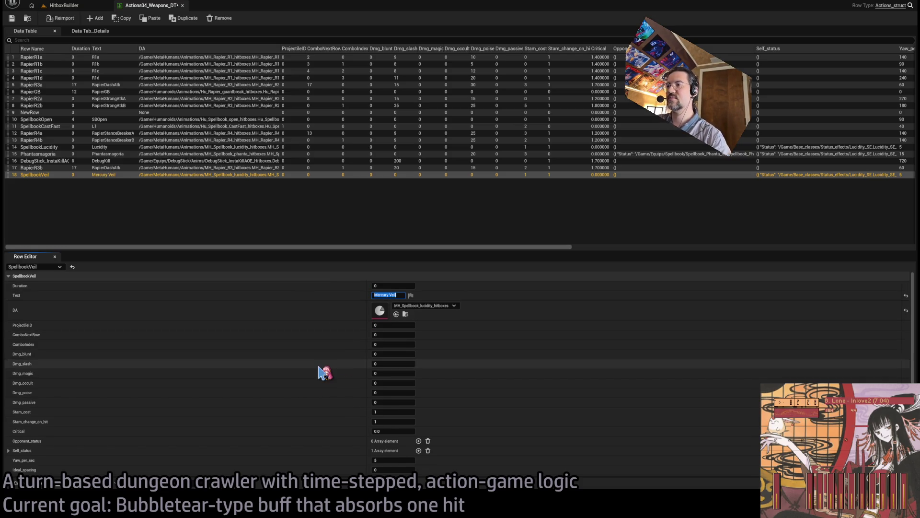
pyautogui.scroll(-3, 323, 373)
pyautogui.scroll(-2, 364, 398)
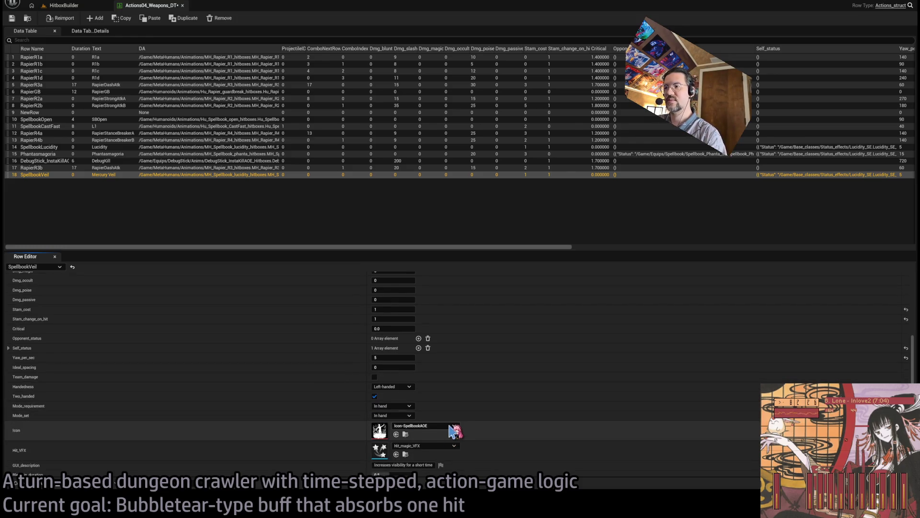
pyautogui.scroll(5, 431, 422)
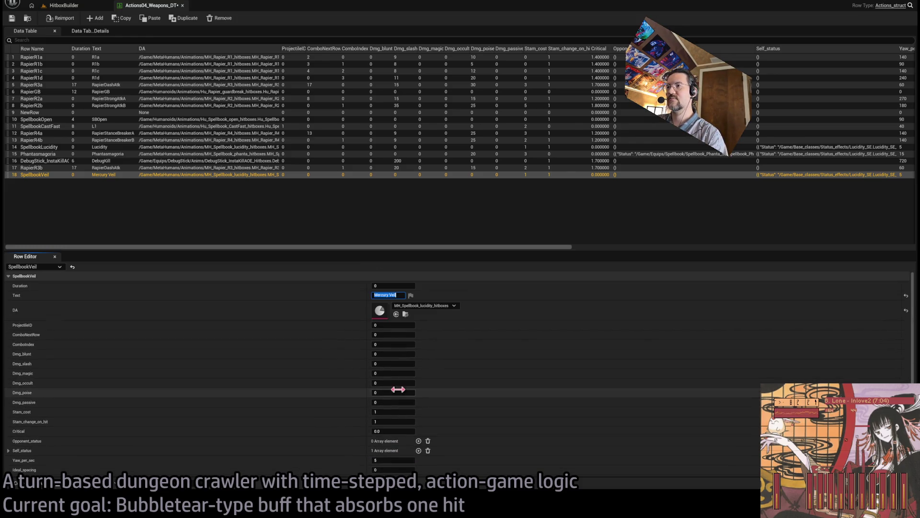
pyautogui.click(450, 308)
pyautogui.click(451, 308)
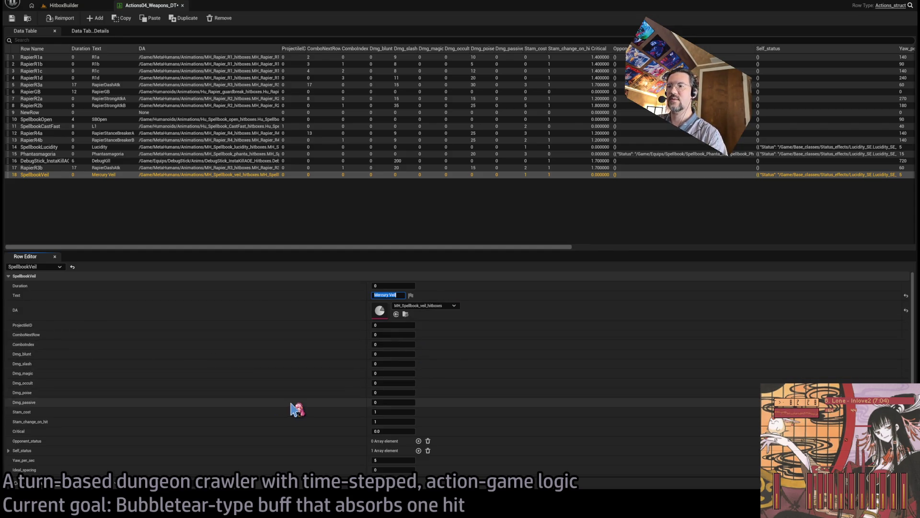
# - Set Stam_change_on_hit to 0 and Stam_cost to 3
pyautogui.scroll(-1, 298, 409)
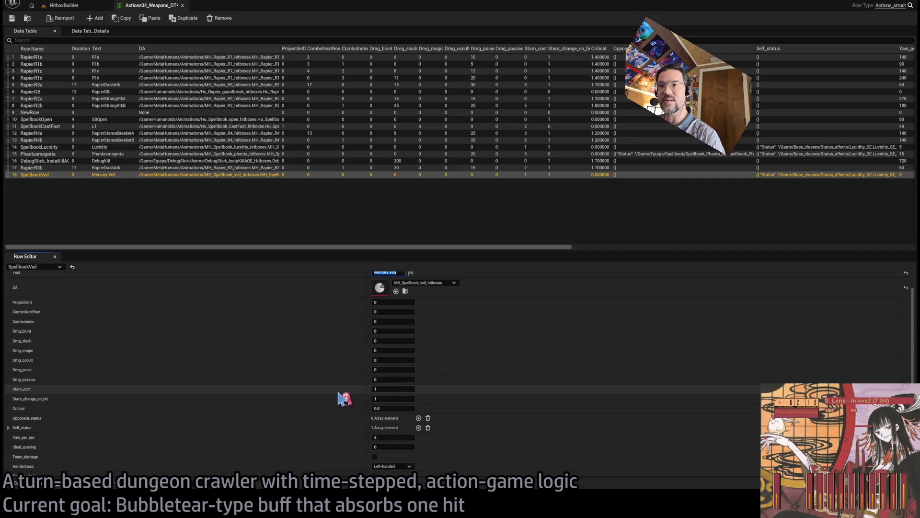
pyautogui.click(389, 399)
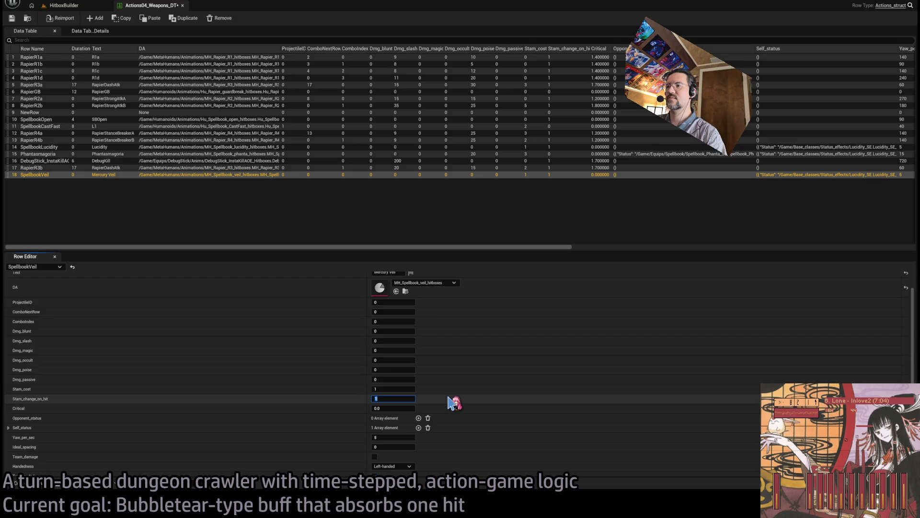
pyautogui.write('2')
pyautogui.press('Return')
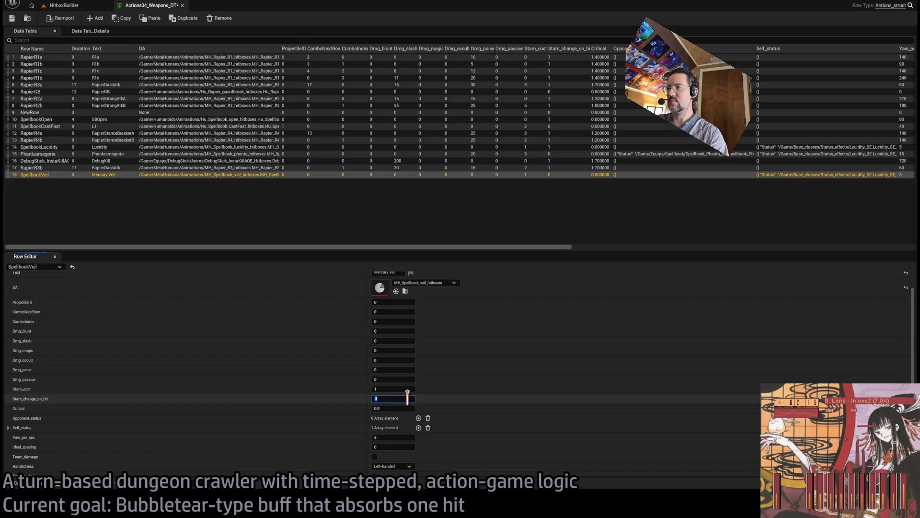
pyautogui.click(392, 389)
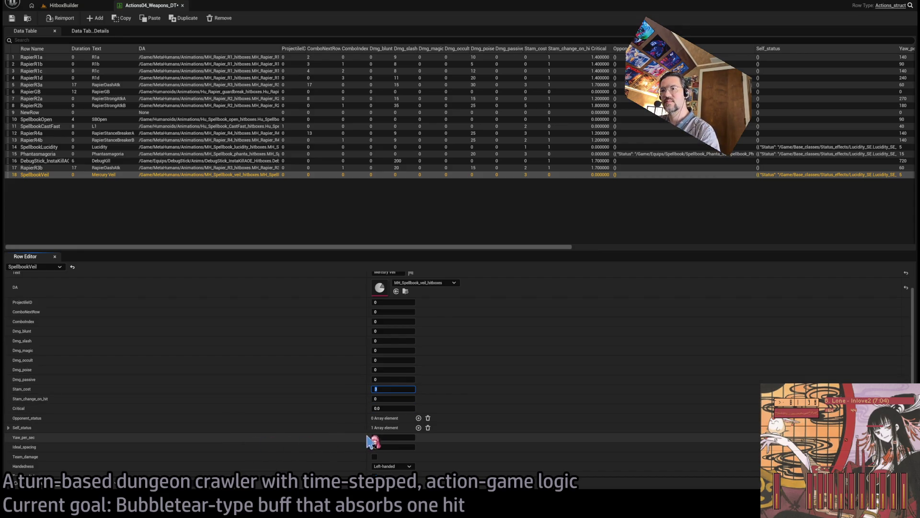
pyautogui.scroll(-2, 311, 431)
pyautogui.click(390, 391)
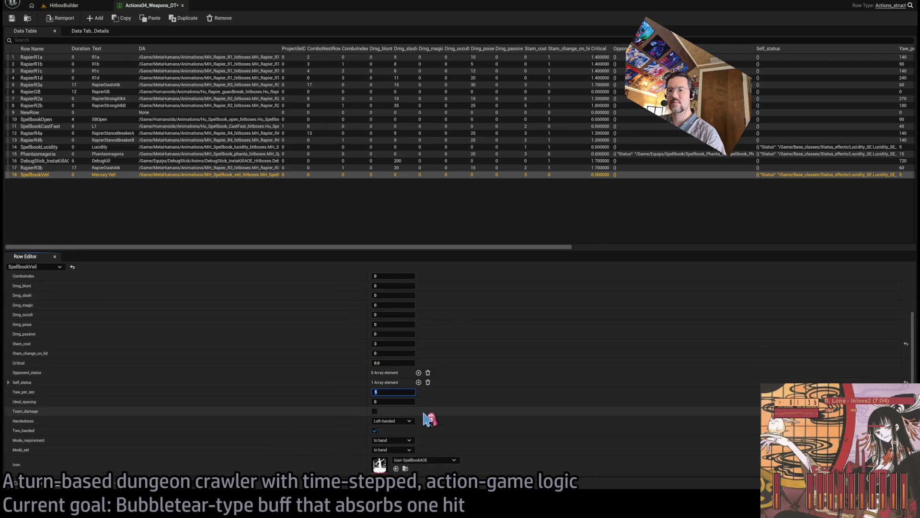
# - Set Yaw_per_sec to 2, Mode_requirement and Mode_set to Transformed, and select the old description
pyautogui.write('2')
pyautogui.press('Return')
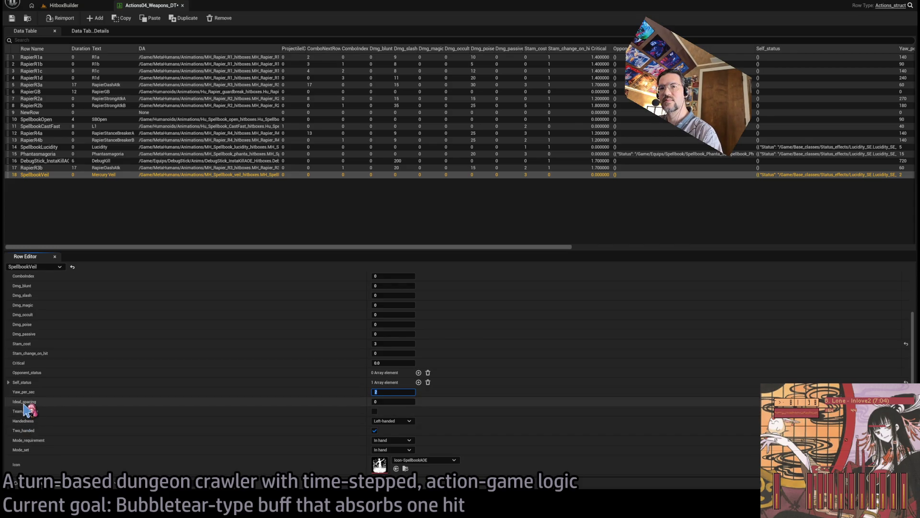
pyautogui.scroll(-3, 230, 435)
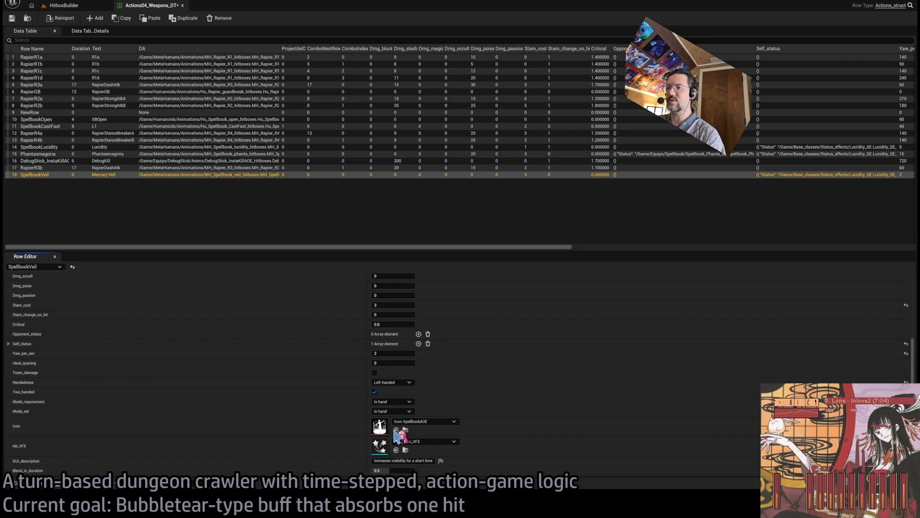
pyautogui.click(392, 401)
pyautogui.click(390, 410)
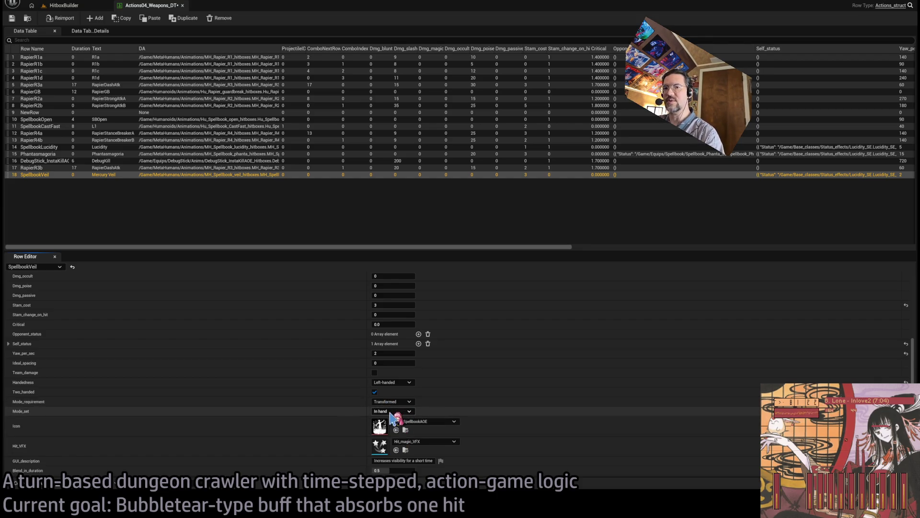
pyautogui.click(391, 411)
pyautogui.click(321, 422)
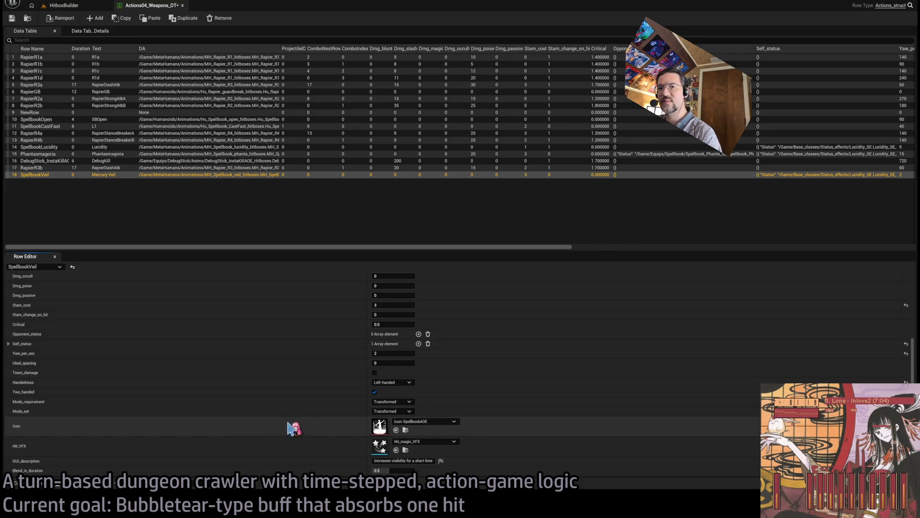
pyautogui.click(416, 460)
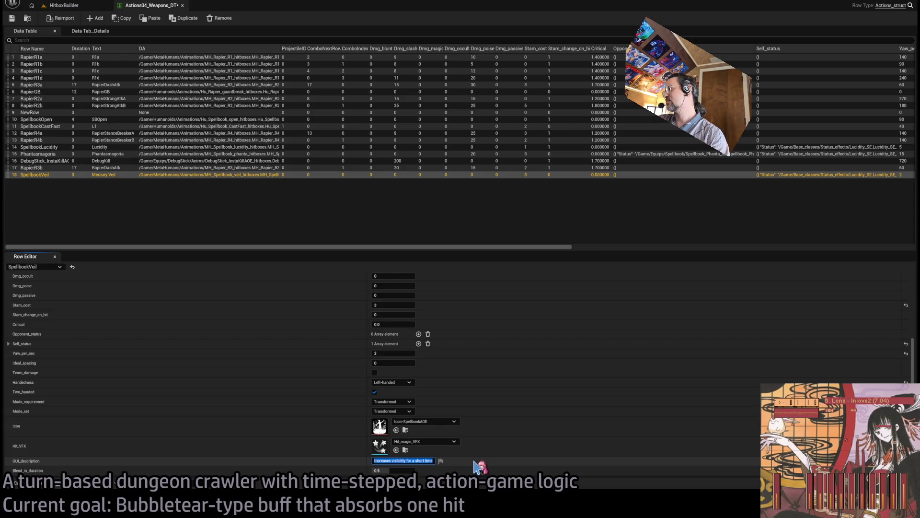
# - Rewrite GUI_description to 'Grants a magic shield that will absorb one attack'
pyautogui.write('Gra')
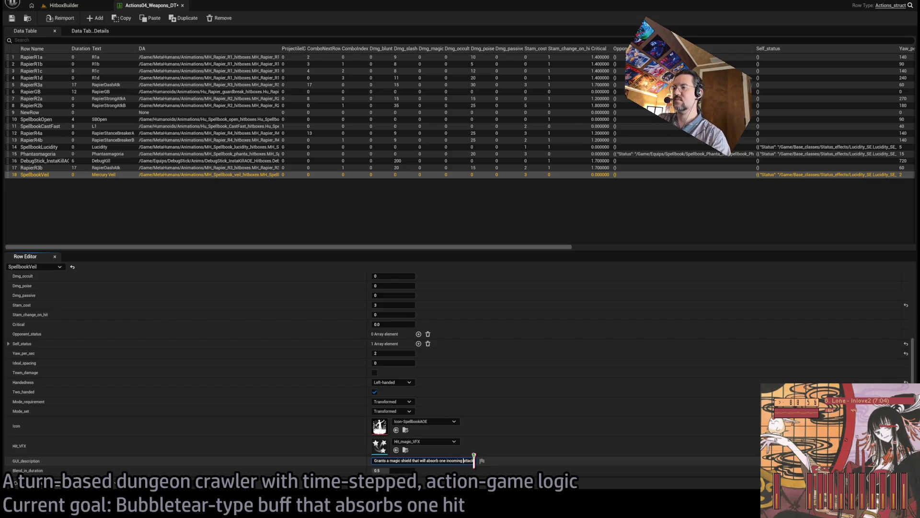
pyautogui.doubleClick(457, 460)
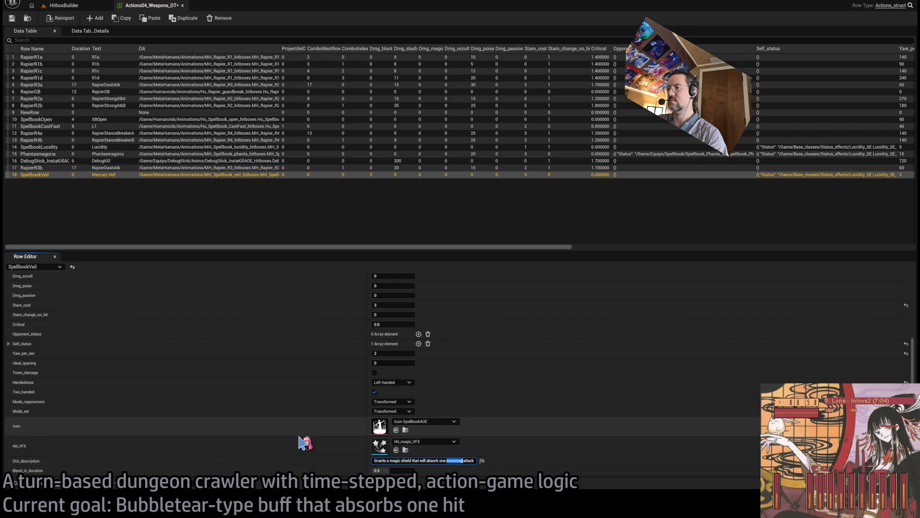
pyautogui.hotkey('ctrl', 'a')
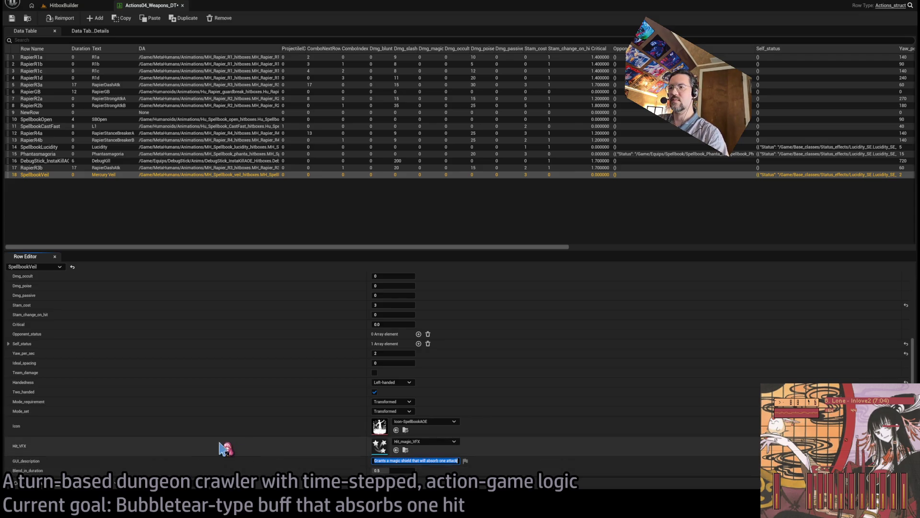
pyautogui.scroll(3, 221, 434)
pyautogui.scroll(1, 254, 404)
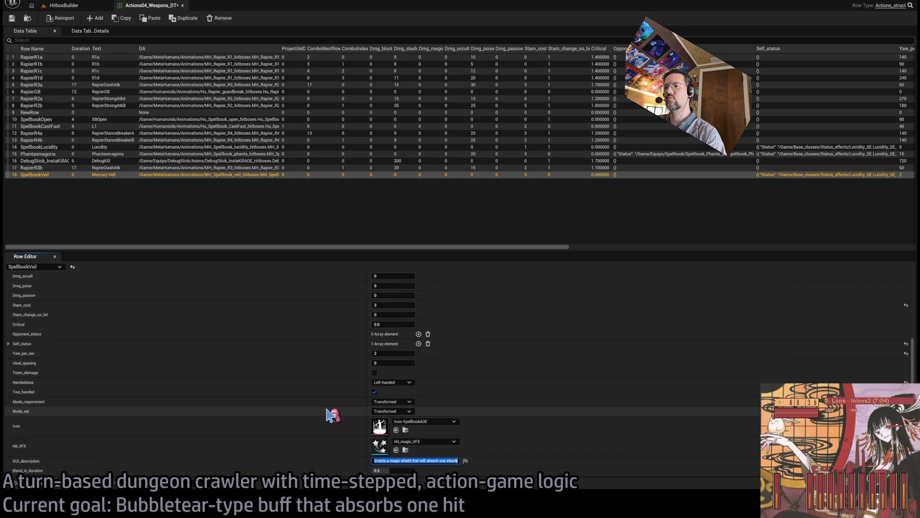
pyautogui.scroll(3, 345, 412)
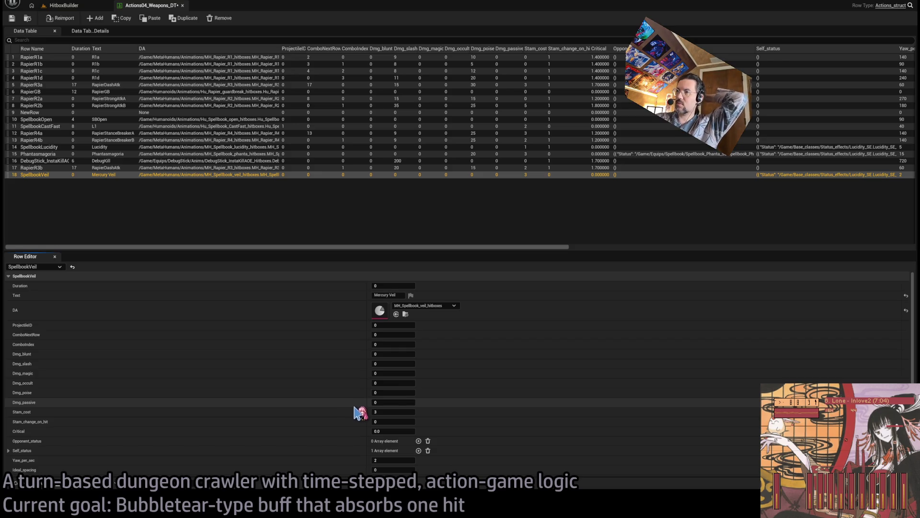
pyautogui.scroll(-5, 361, 413)
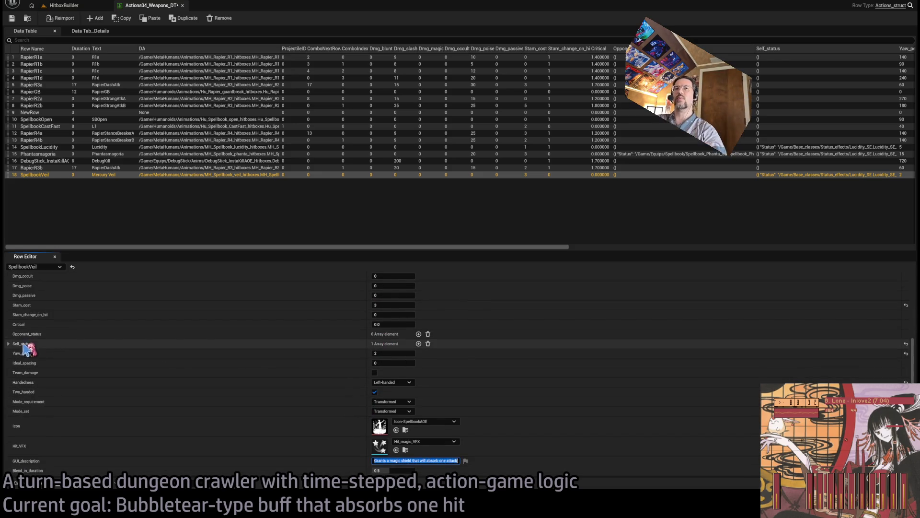
# - Expand Self_status, save the weapons table, and return to the HitboxBuilder level's Open Asset browser
pyautogui.click(8, 343)
pyautogui.click(14, 353)
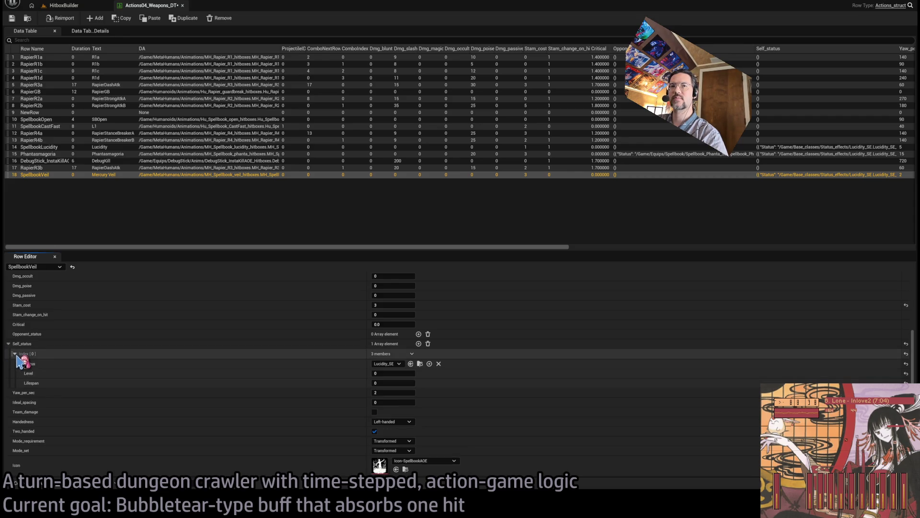
pyautogui.click(12, 22)
pyautogui.click(65, 6)
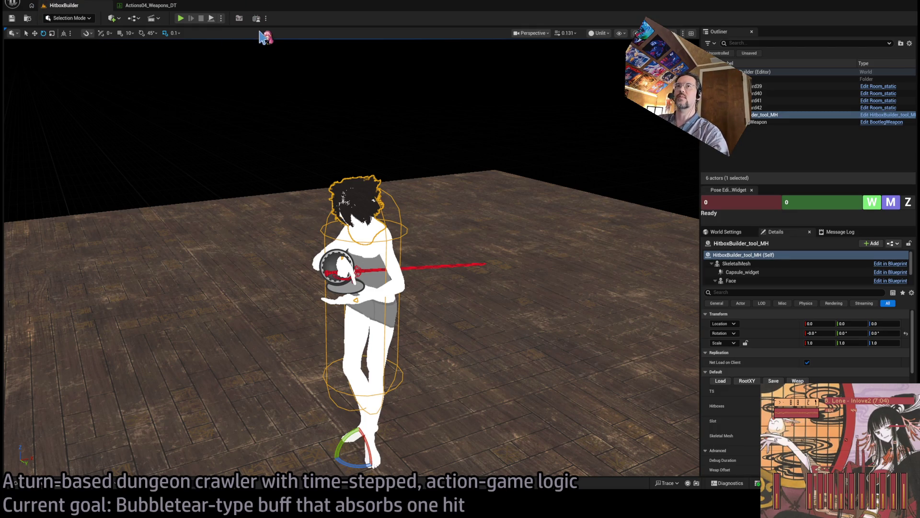
pyautogui.hotkey('ctrl', 'p')
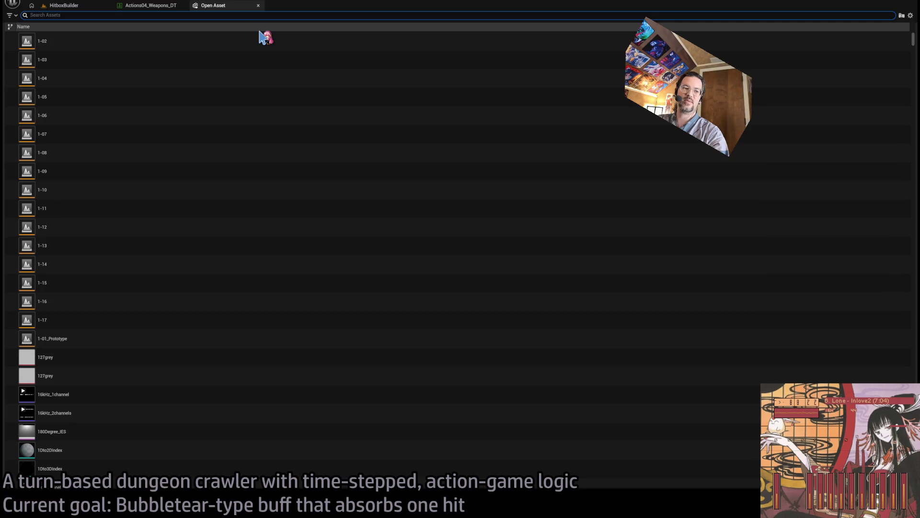
# - Open Equipment_DT via Open Asset and select the Spellbook row
pyautogui.write('wei')
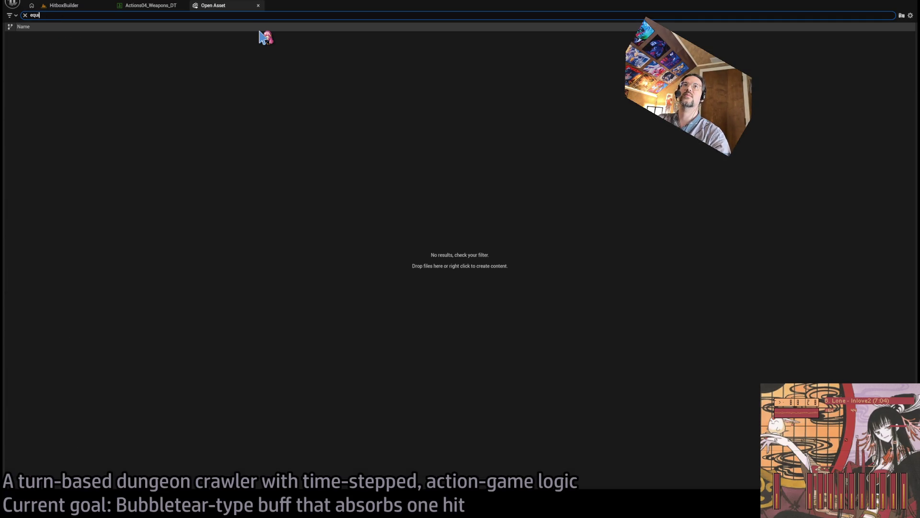
pyautogui.write('p')
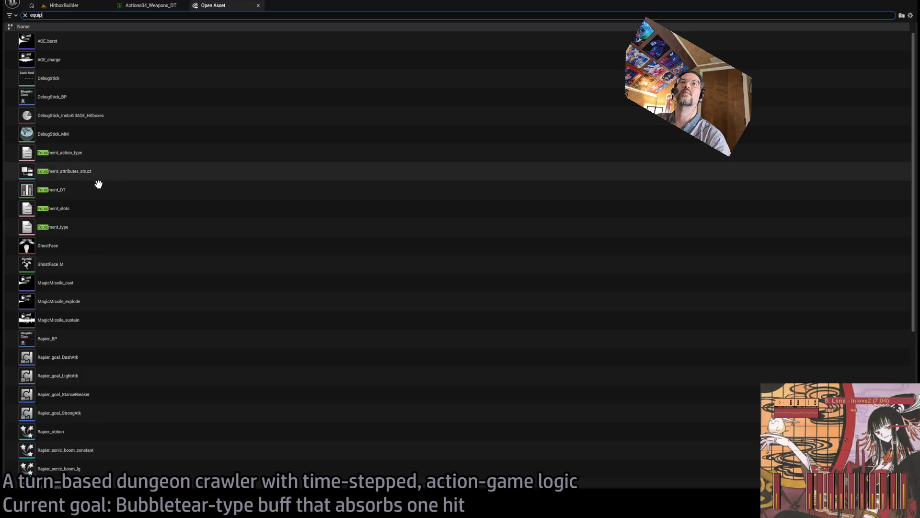
pyautogui.doubleClick(99, 193)
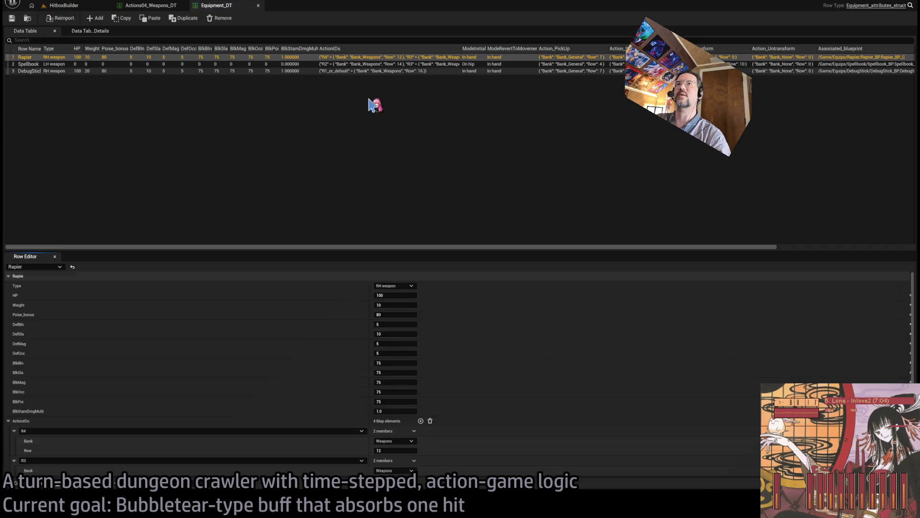
pyautogui.click(71, 65)
pyautogui.scroll(-2, 288, 379)
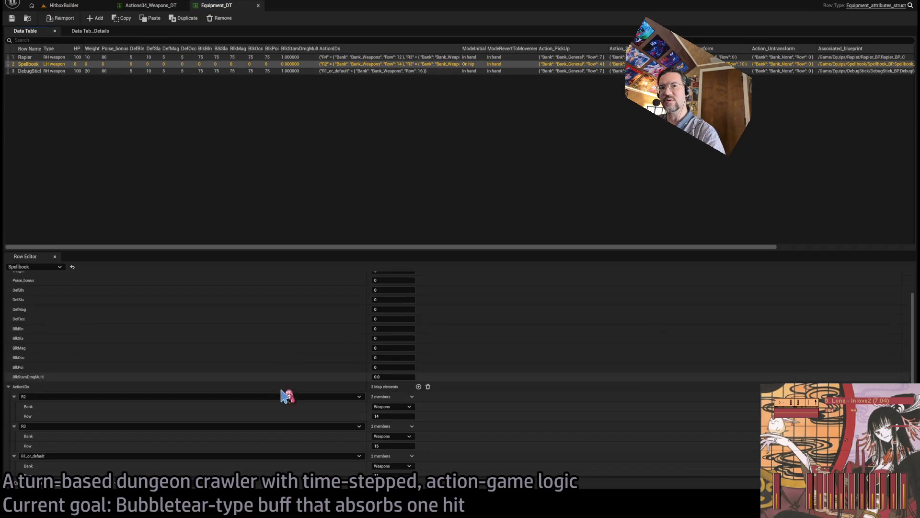
pyautogui.scroll(-3, 292, 398)
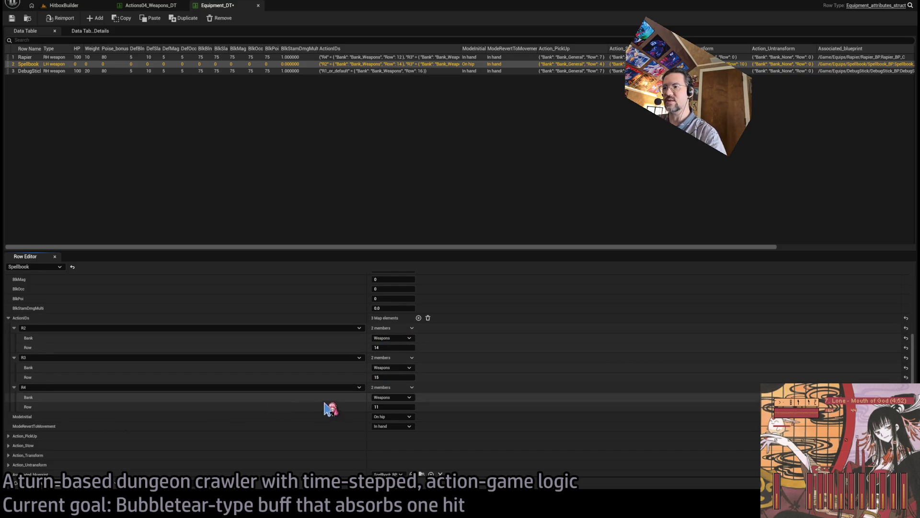
# - Add an ActionIDs entry with bank Weapons and row 11, edit R4's row, and save
pyautogui.click(419, 318)
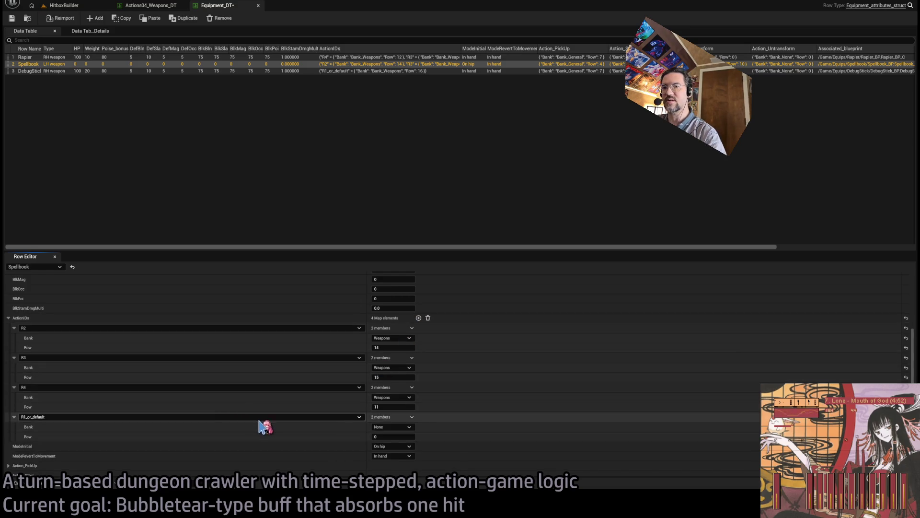
pyautogui.click(393, 436)
pyautogui.write('11')
pyautogui.press('Return')
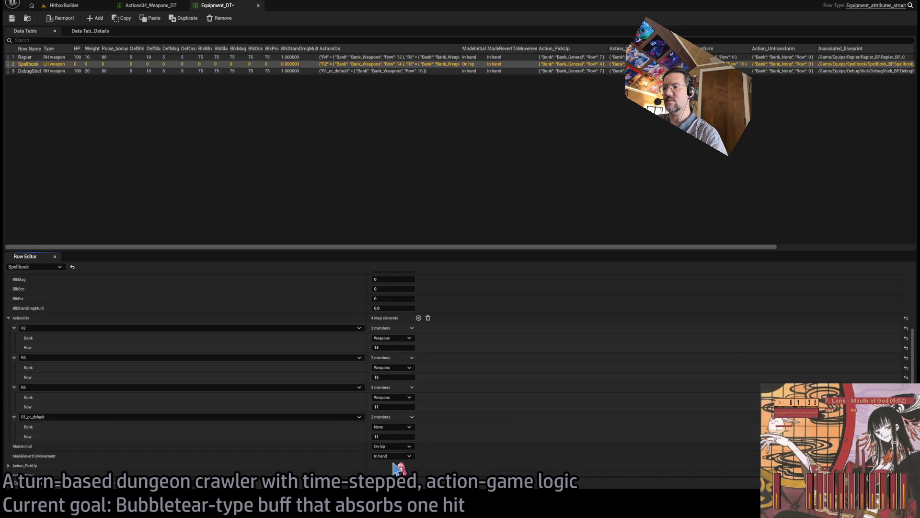
pyautogui.click(393, 426)
pyautogui.click(281, 410)
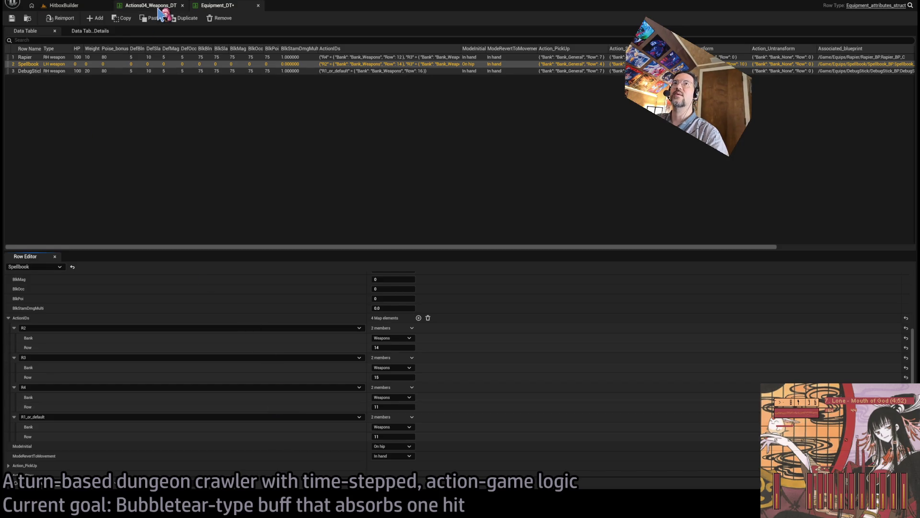
pyautogui.click(160, 6)
pyautogui.click(217, 6)
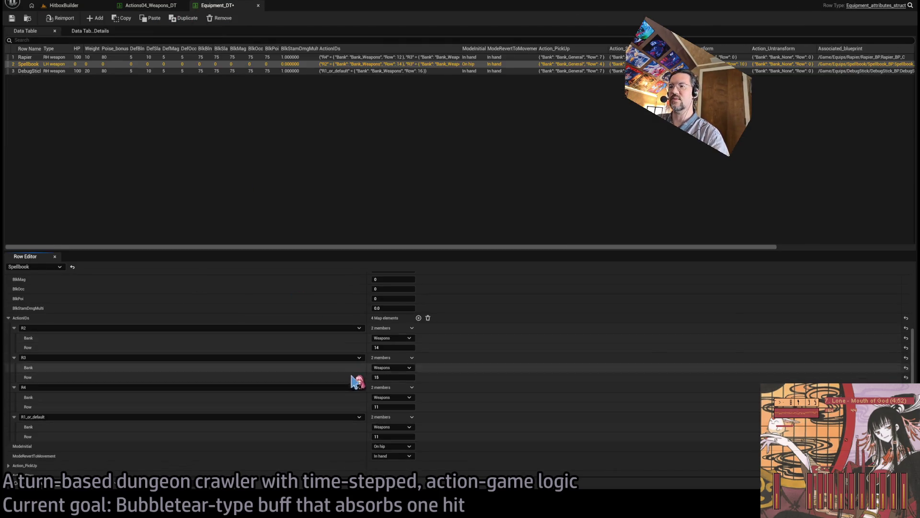
pyautogui.click(375, 407)
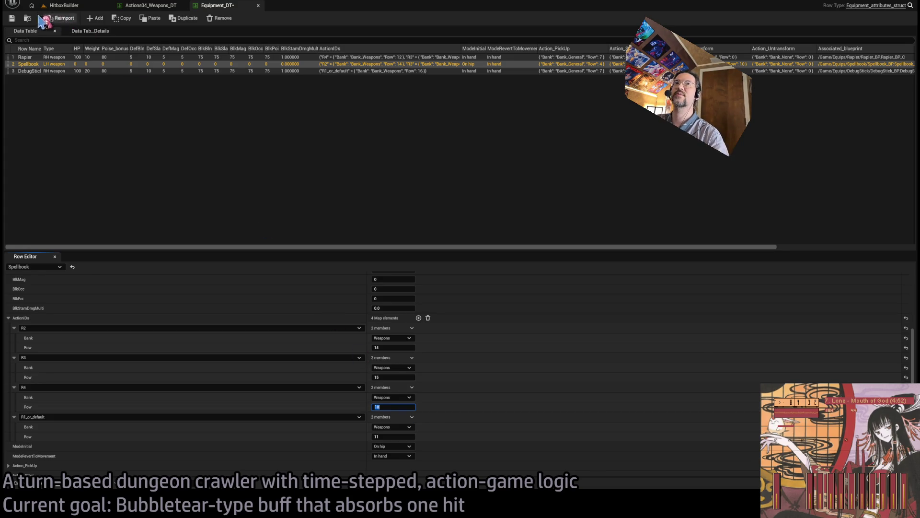
pyautogui.click(12, 19)
pyautogui.click(38, 5)
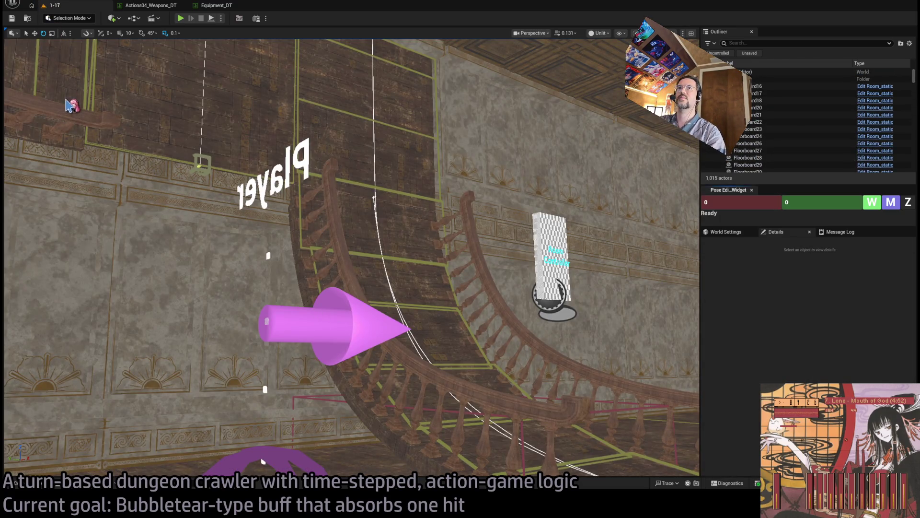
# - Playtest level 1-17: queue a move, run the turn, look around, and replay it
pyautogui.hotkey('alt', 'p')
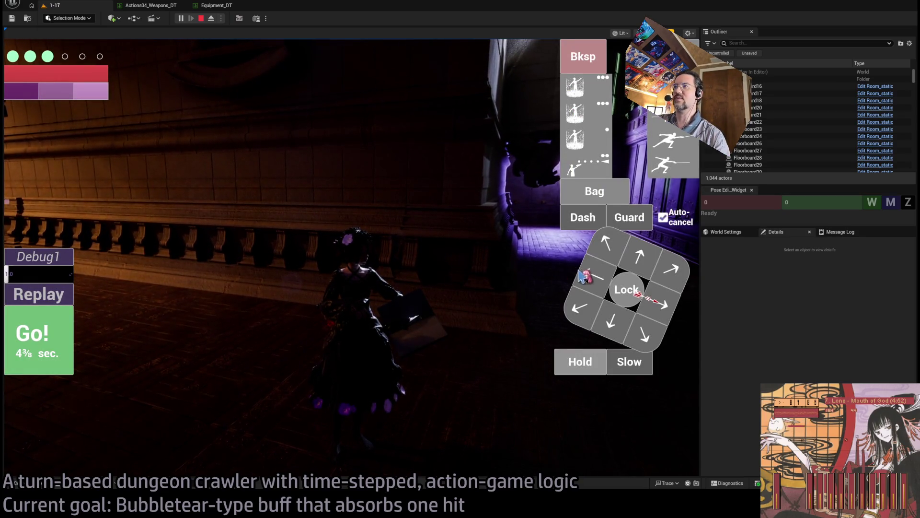
pyautogui.click(585, 277)
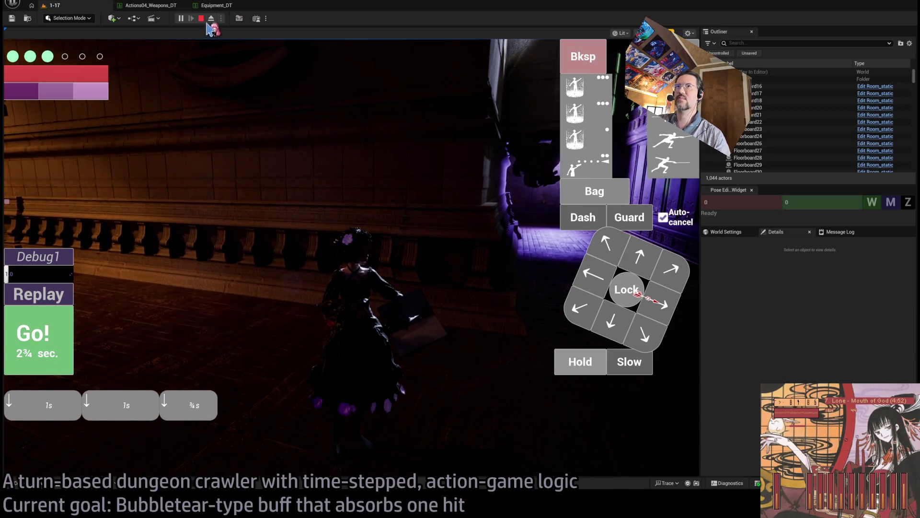
pyautogui.click(70, 330)
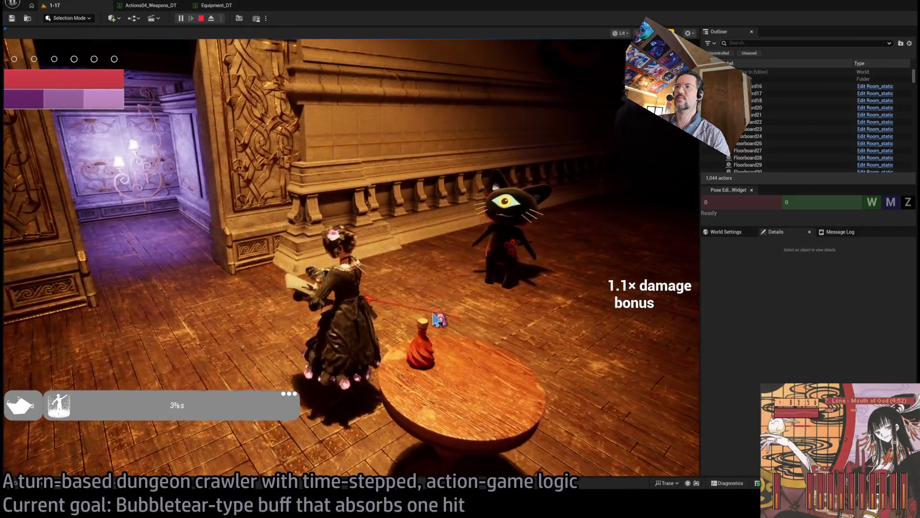
pyautogui.click(625, 318)
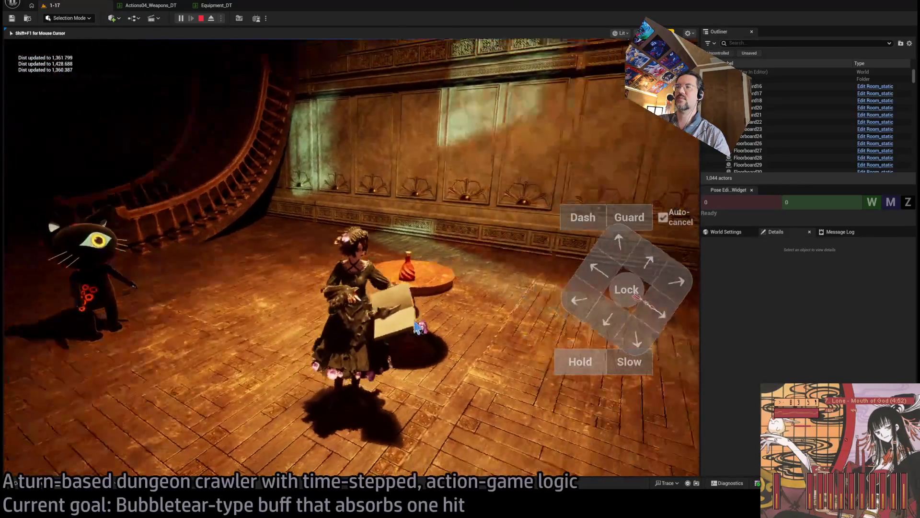
pyautogui.scroll(2, 307, 303)
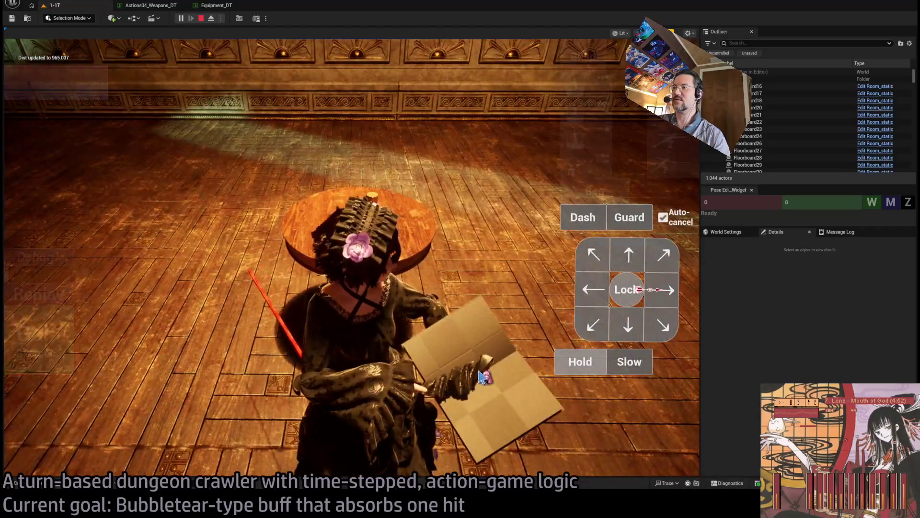
pyautogui.click(58, 294)
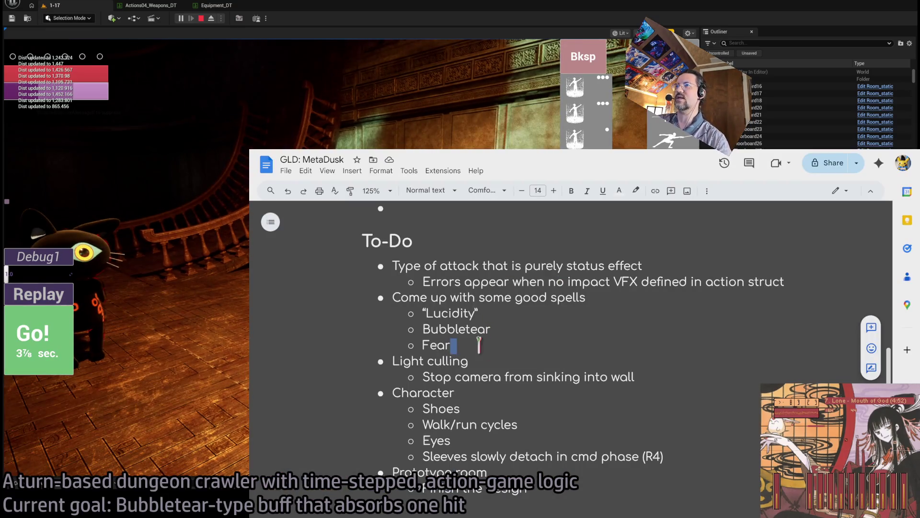
# - Insert 'Separate sleeve simulation param' as a new first To-Do bullet
pyautogui.click(454, 265)
pyautogui.press('Home')
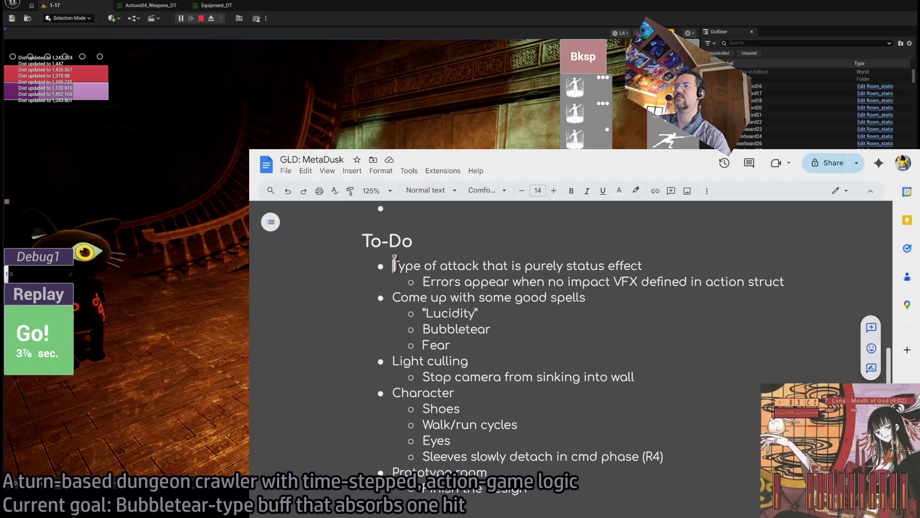
pyautogui.press('Return')
pyautogui.write('Separate ')
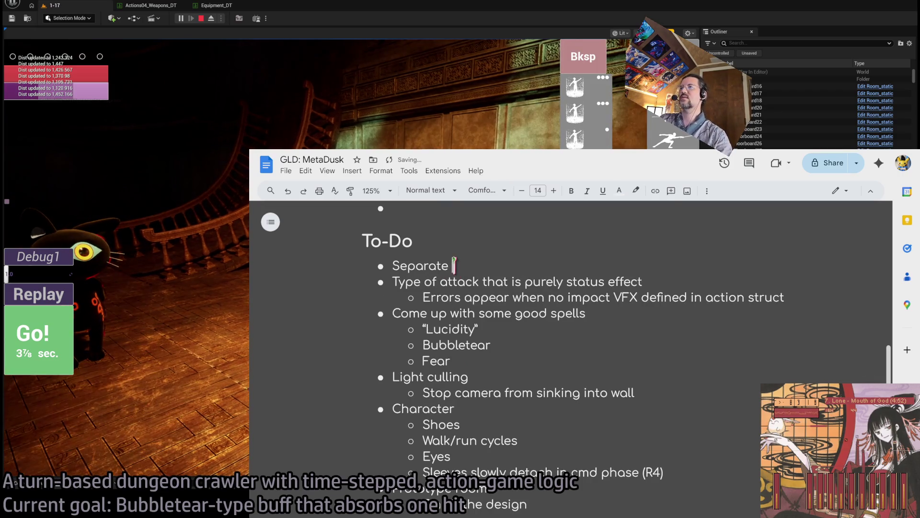
pyautogui.write('sleeve simulation pa')
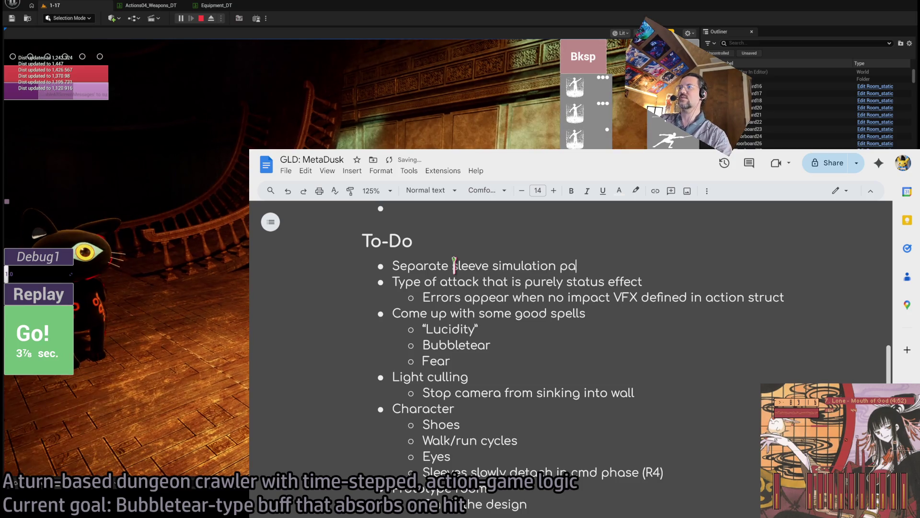
pyautogui.write('ram')
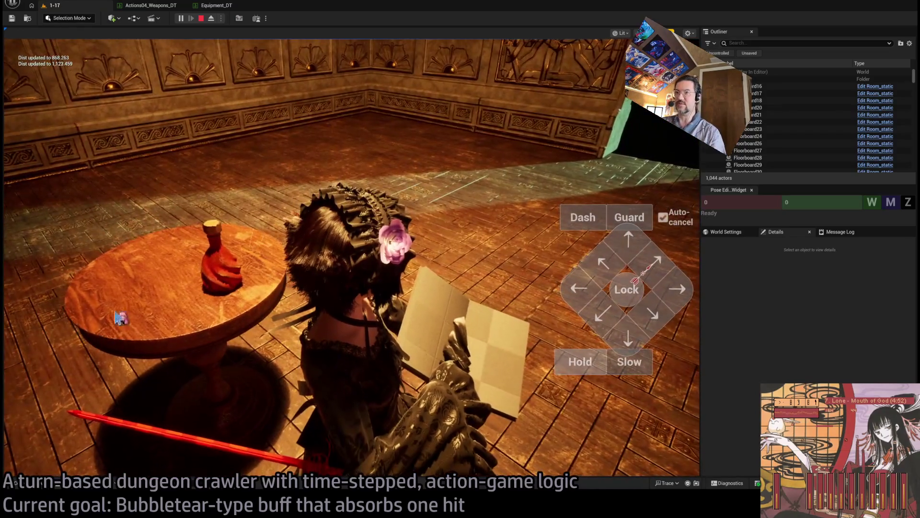
# - Replay the turn twice to check the damage bonus, then stop the play session
pyautogui.click(48, 295)
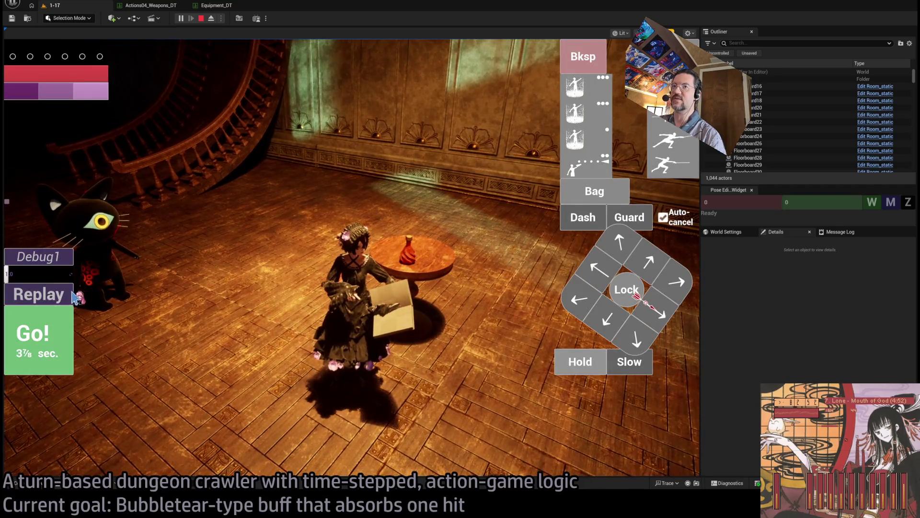
pyautogui.click(74, 296)
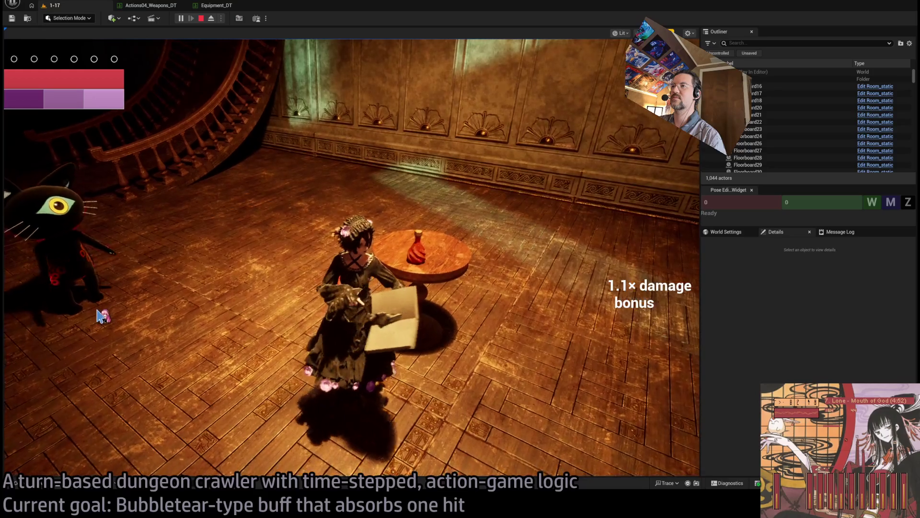
pyautogui.click(201, 18)
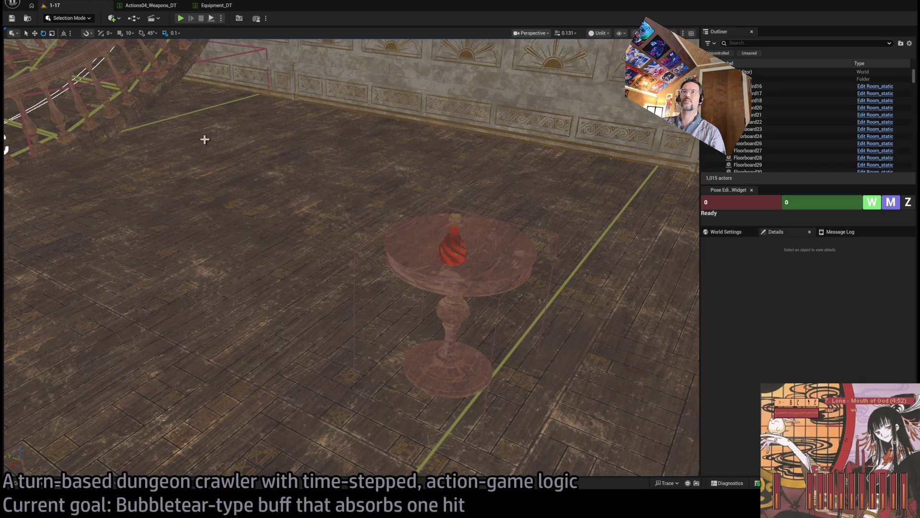
# - Start a new play session and run a waiting turn and a walk toward the table
pyautogui.click(181, 18)
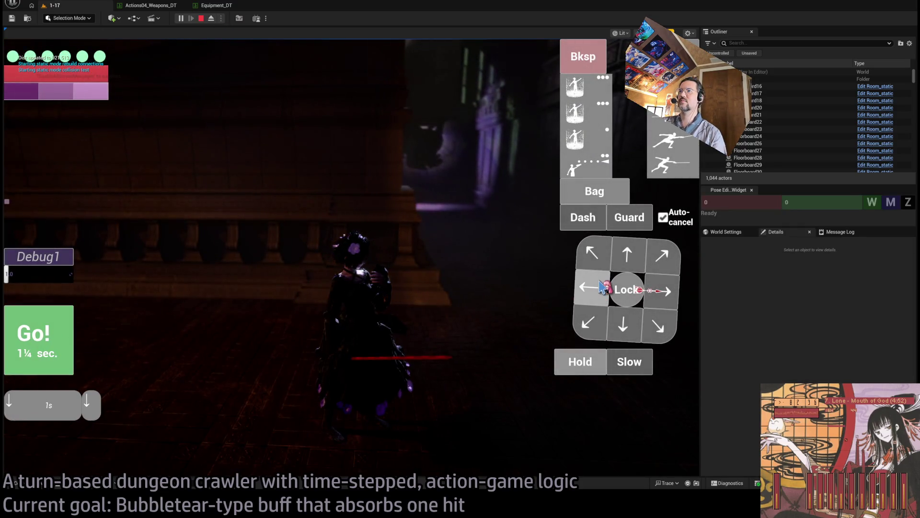
pyautogui.click(594, 288)
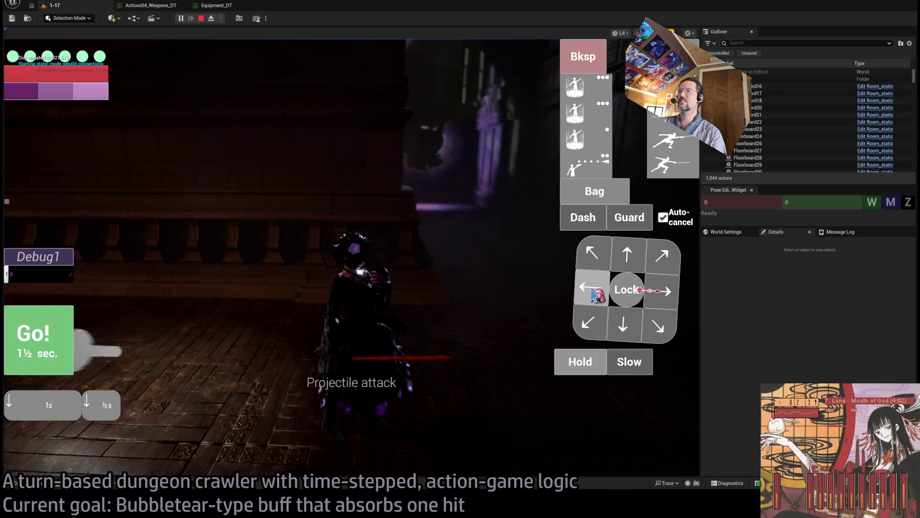
pyautogui.click(28, 341)
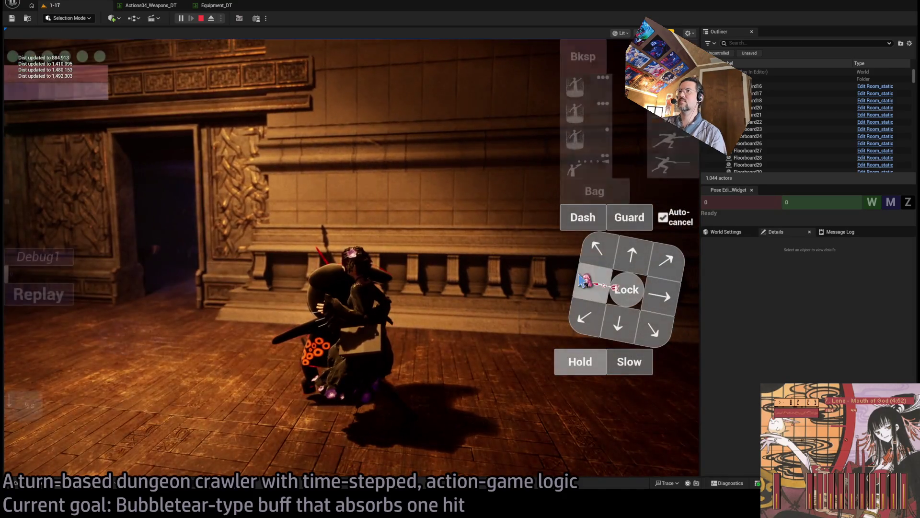
pyautogui.click(581, 280)
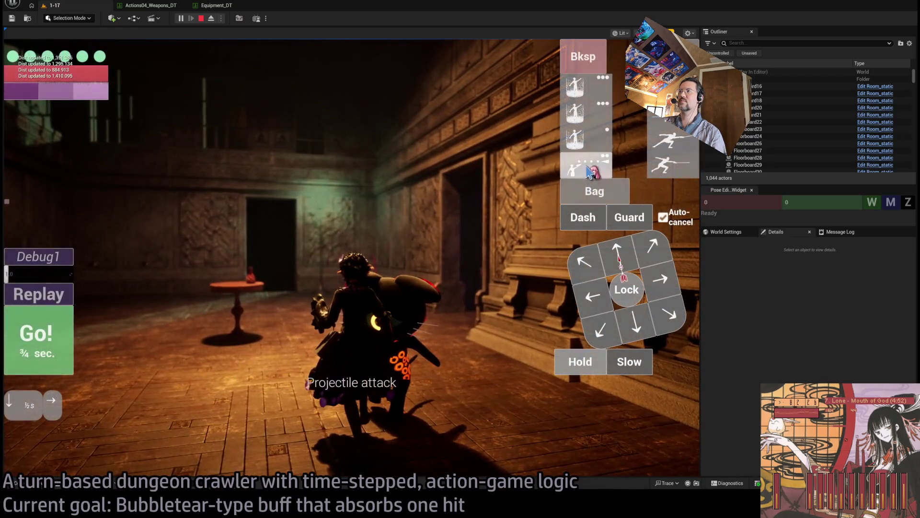
pyautogui.click(48, 335)
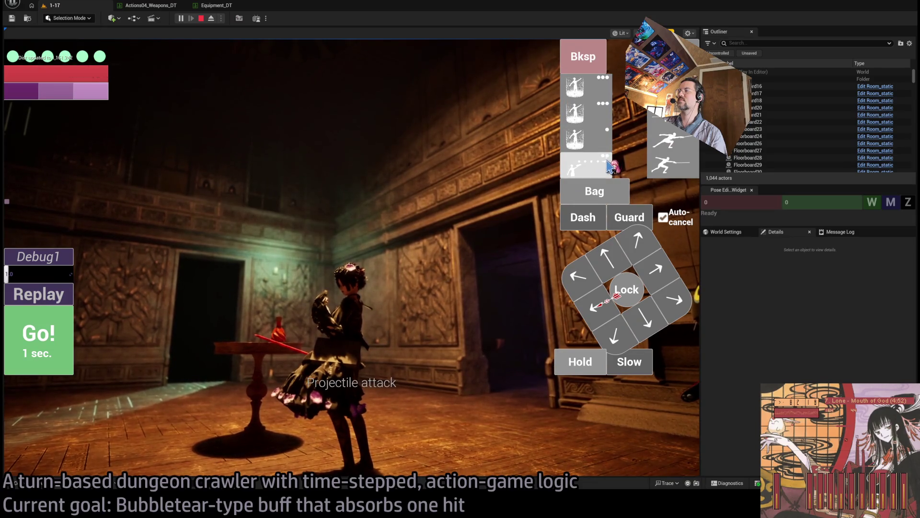
# - Run projectile and visibility-spell turns, replay, stop the session, and bring up the To-Do doc
pyautogui.click(59, 354)
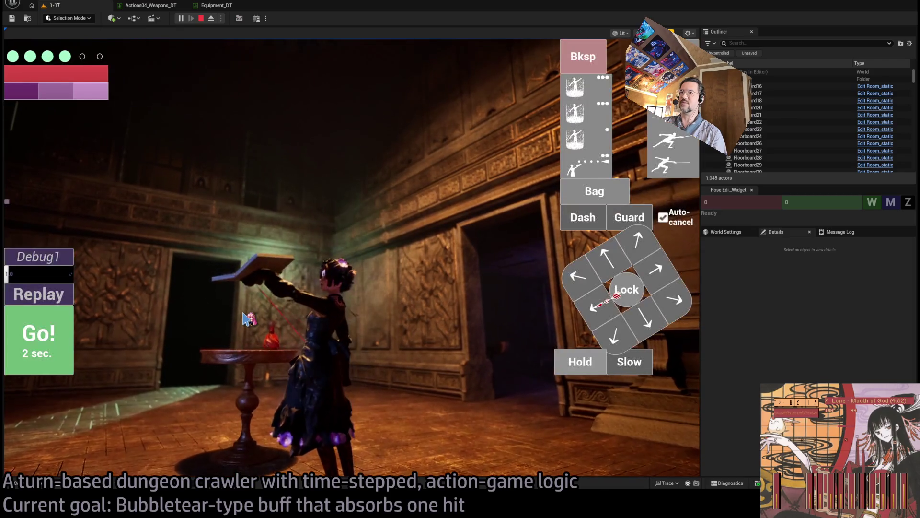
pyautogui.click(39, 297)
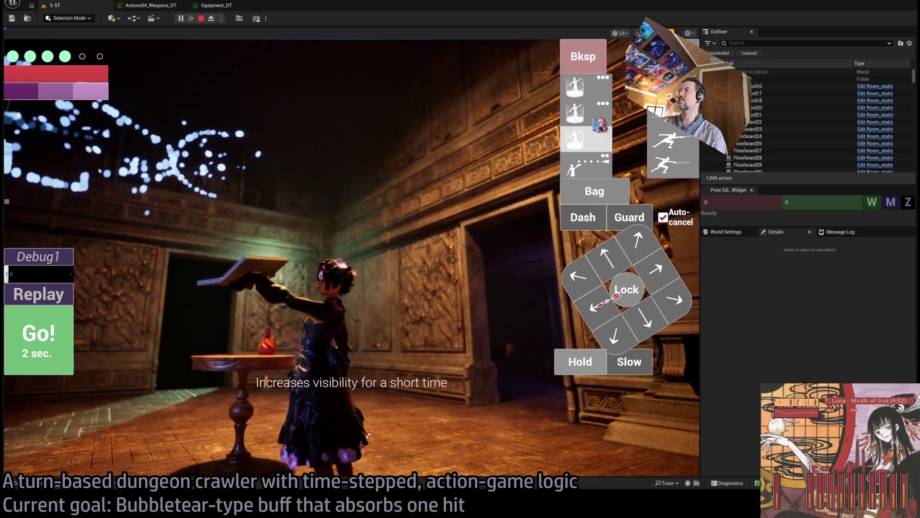
pyautogui.click(51, 338)
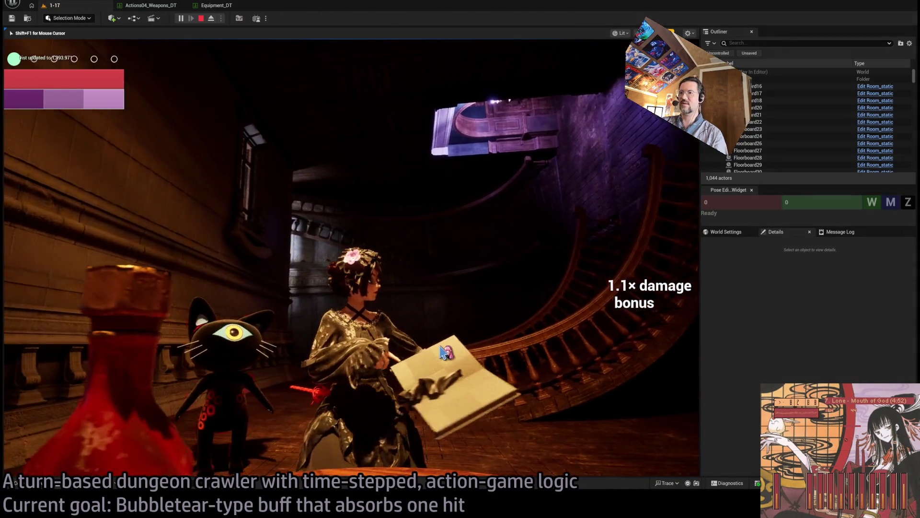
pyautogui.click(66, 293)
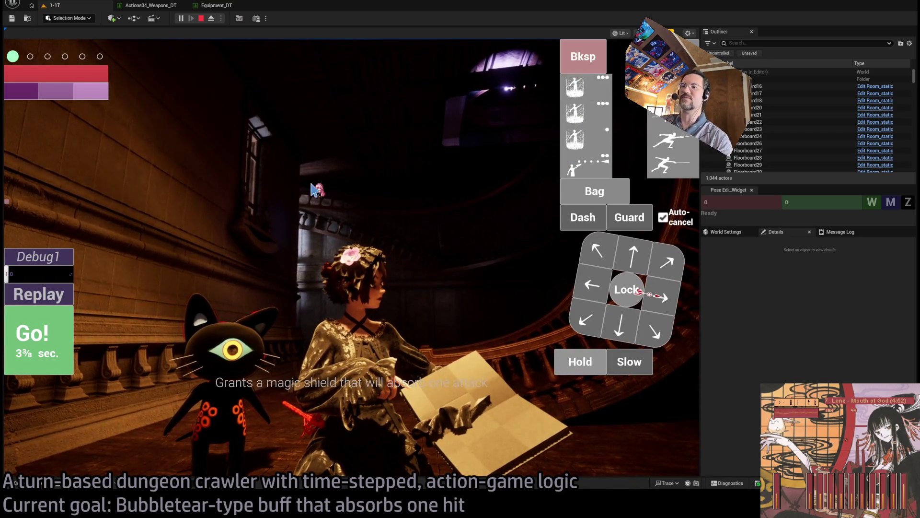
pyautogui.press('Escape')
pyautogui.hotkey('alt', 'Tab')
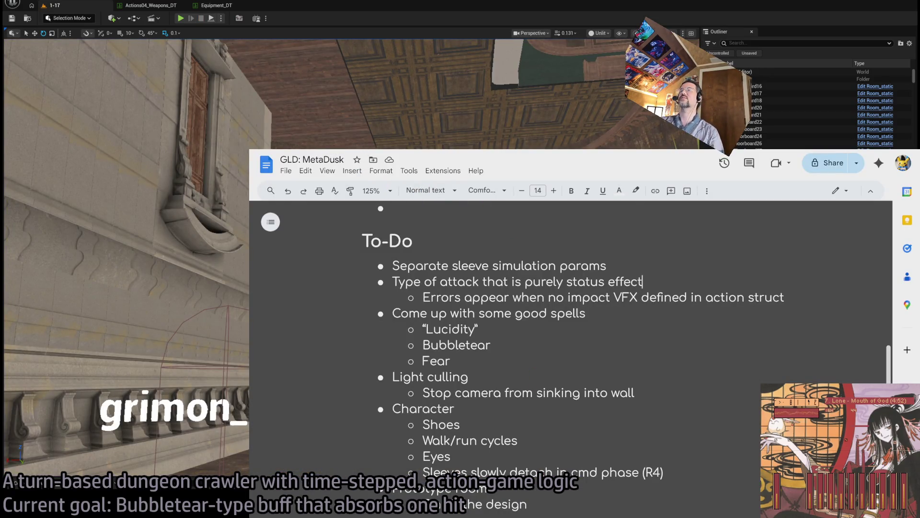
# - Browse the Twitch Following page's live channels, then open a new browser tab
pyautogui.hotkey('ctrl', 'Tab')
pyautogui.hotkey('ctrl', 'Tab')
pyautogui.hotkey('ctrl', 'shift', 'Tab')
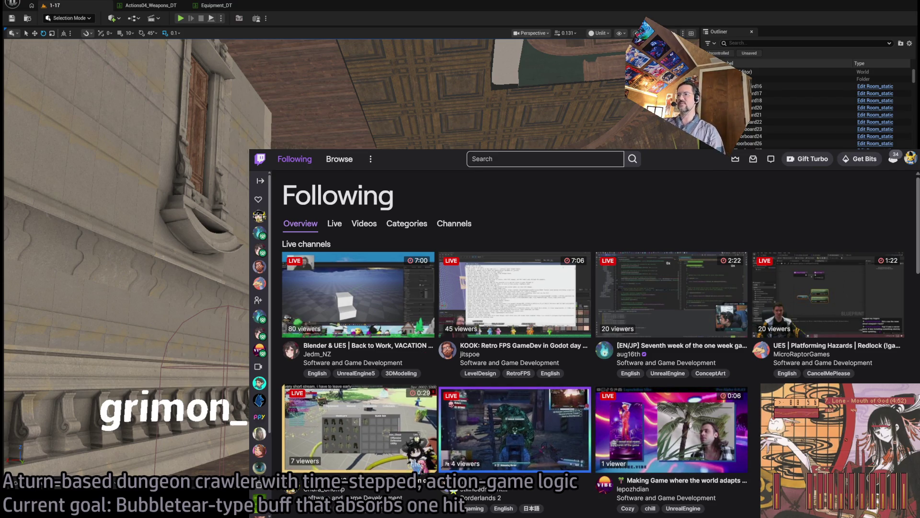
pyautogui.scroll(-3, 485, 436)
pyautogui.scroll(1, 604, 388)
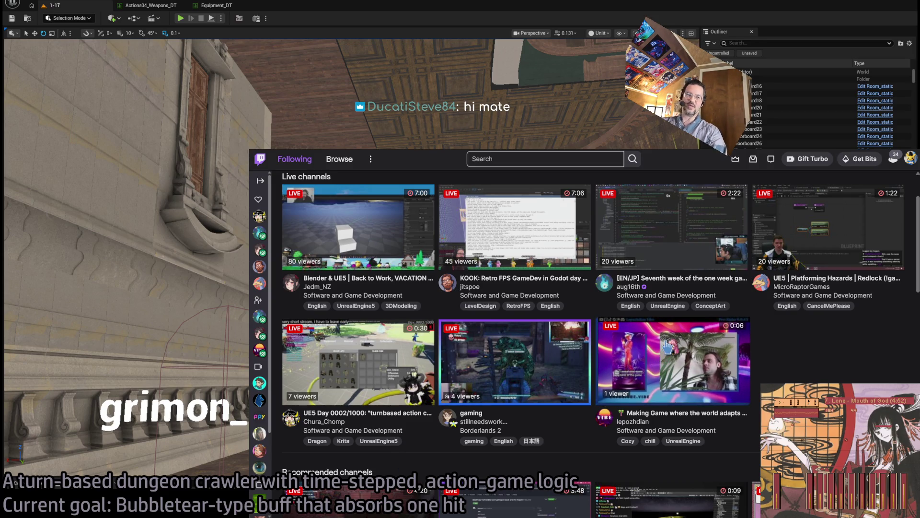
pyautogui.hotkey('ctrl', 't')
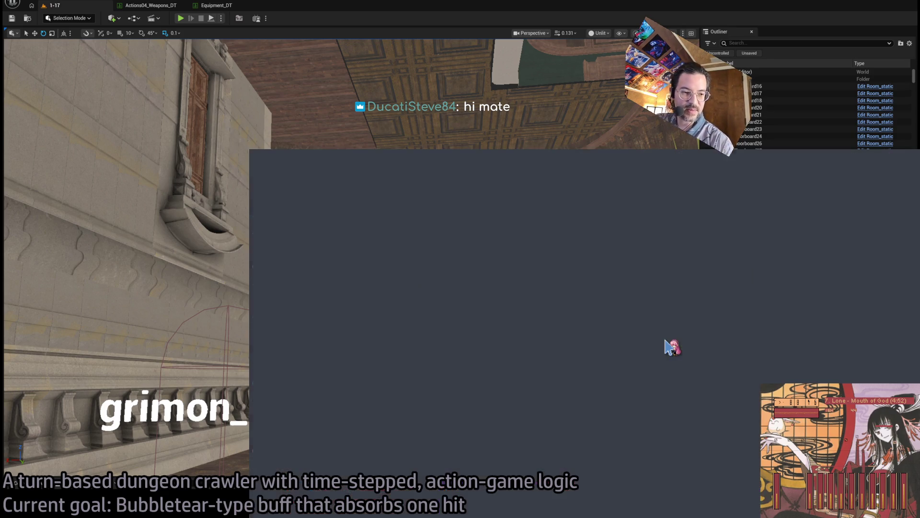
# - Go to ChatGPT, open the UE project's Recyclable chat, then return to Unreal Engine
pyautogui.write('chatgpt')
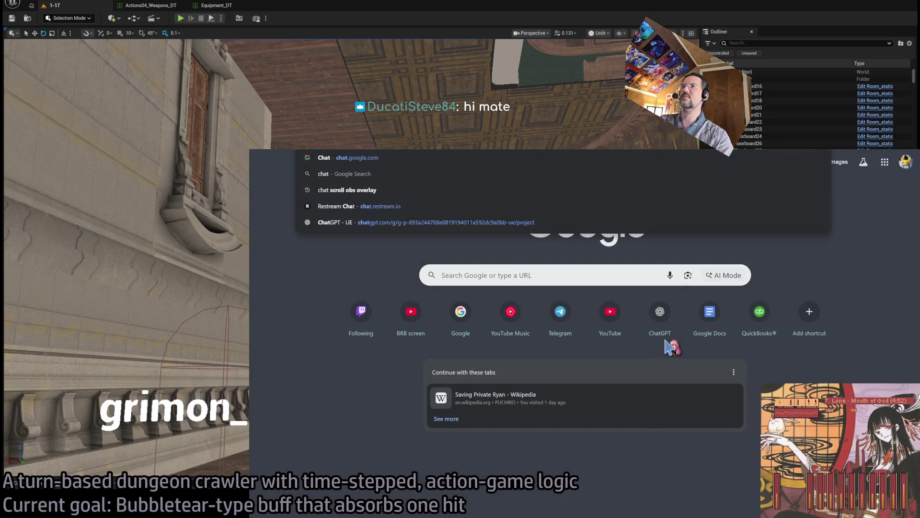
pyautogui.press('Return')
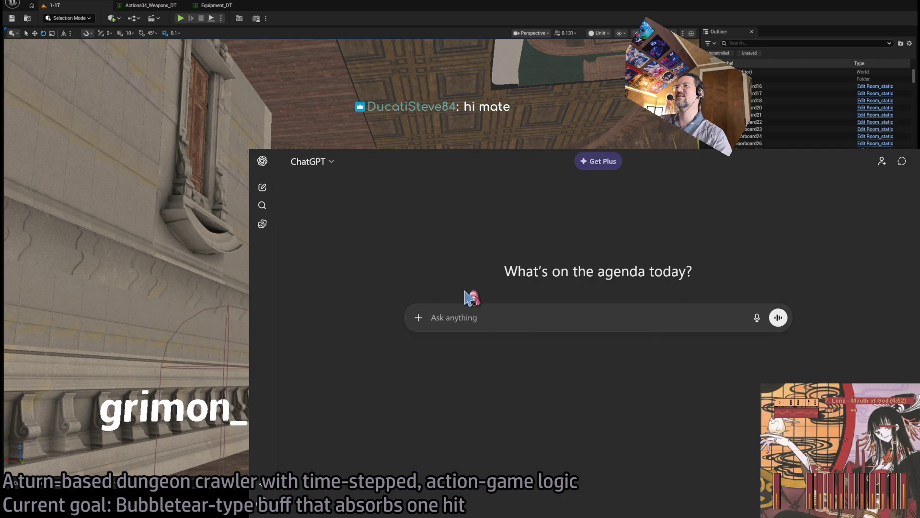
pyautogui.click(262, 187)
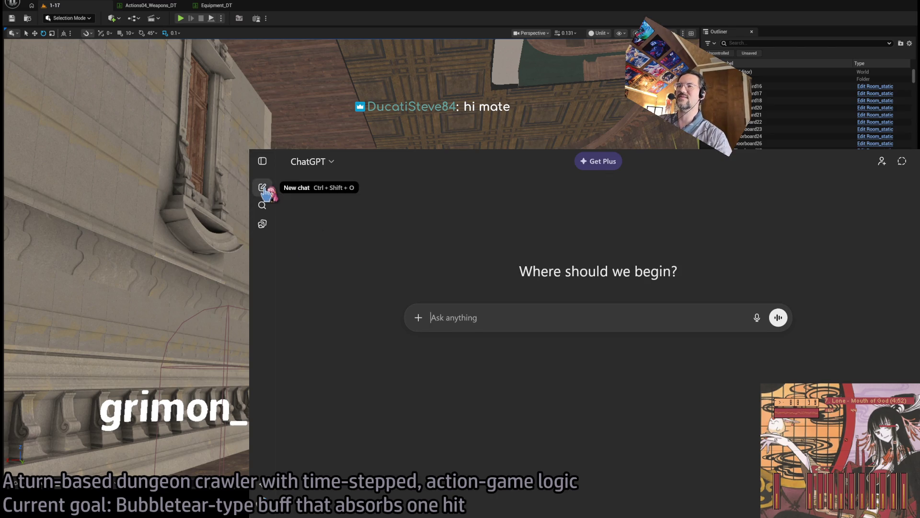
pyautogui.click(262, 162)
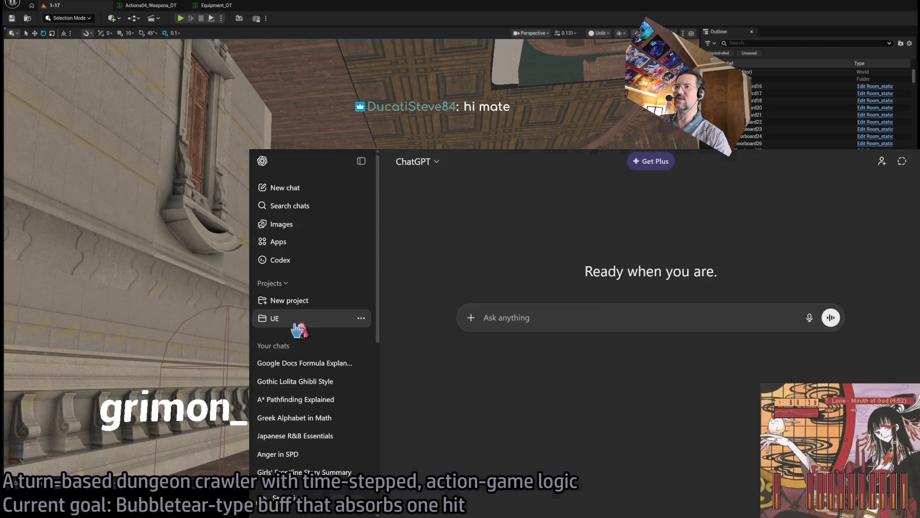
pyautogui.click(299, 322)
pyautogui.click(566, 291)
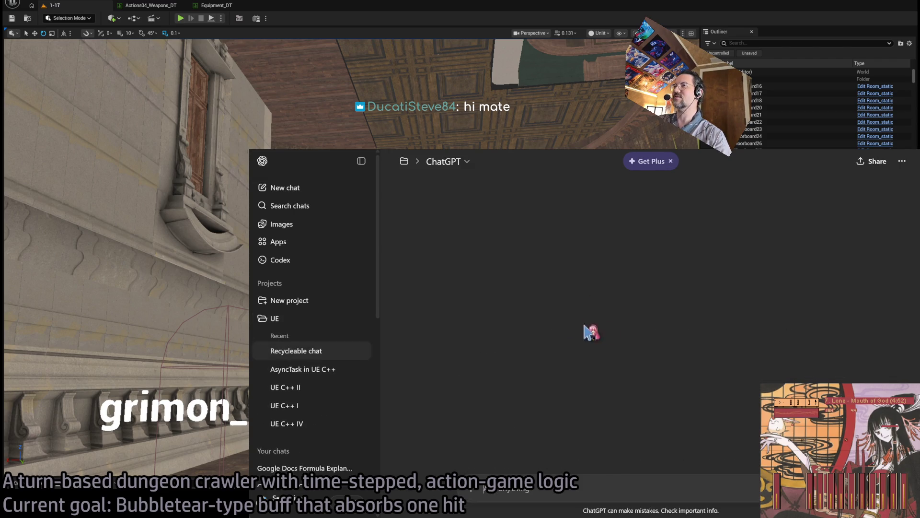
pyautogui.click(362, 161)
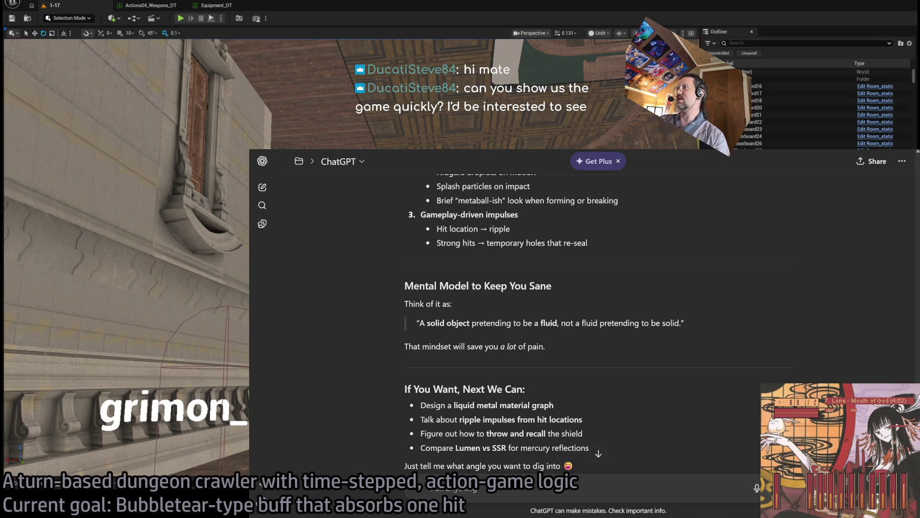
pyautogui.hotkey('alt', 'Tab')
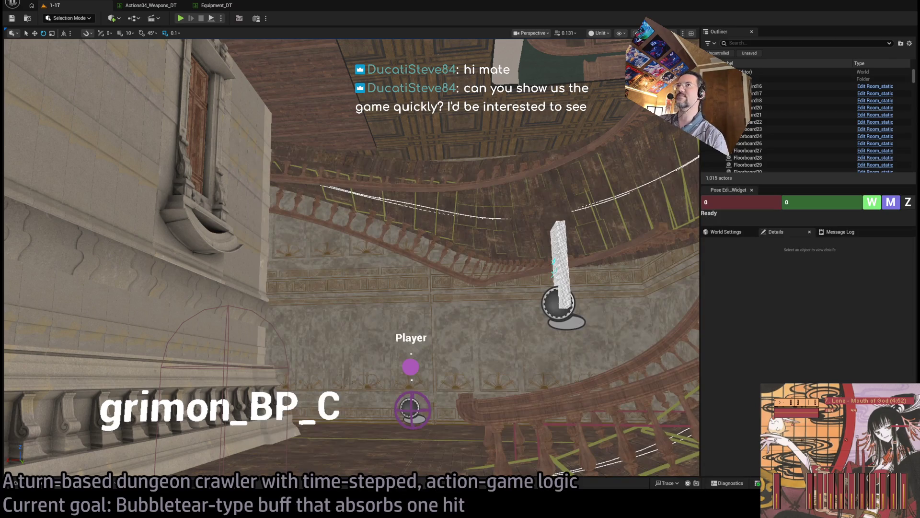
# - Start Play-in-Editor and run a first turn with a one-second move
pyautogui.click(181, 18)
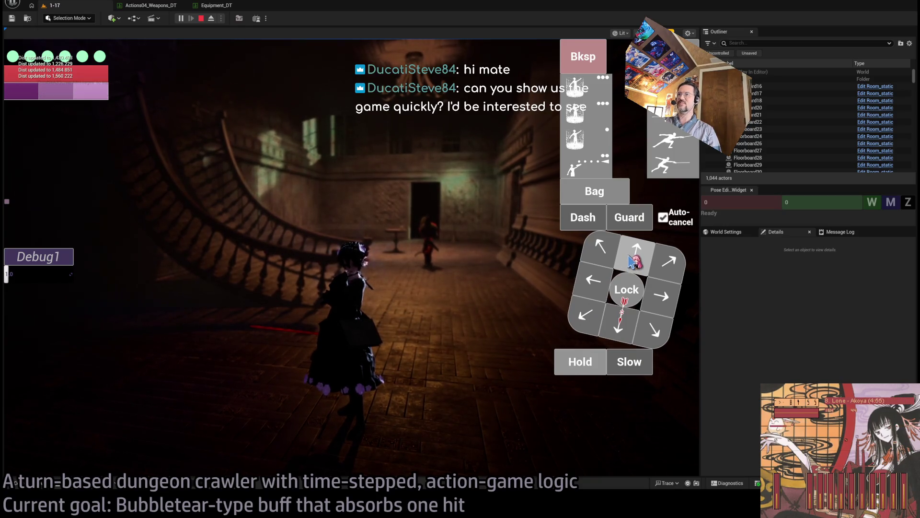
pyautogui.click(633, 262)
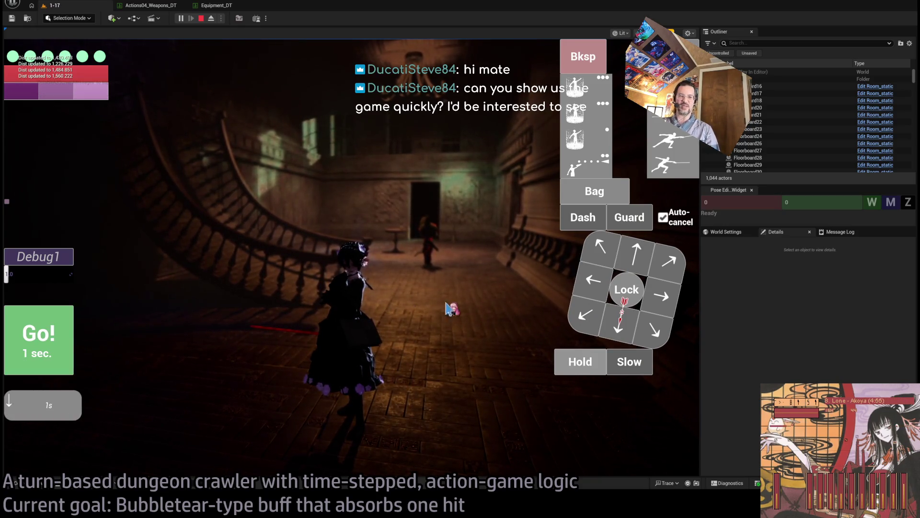
pyautogui.moveTo(700, 315); pyautogui.dragTo(848, 315)
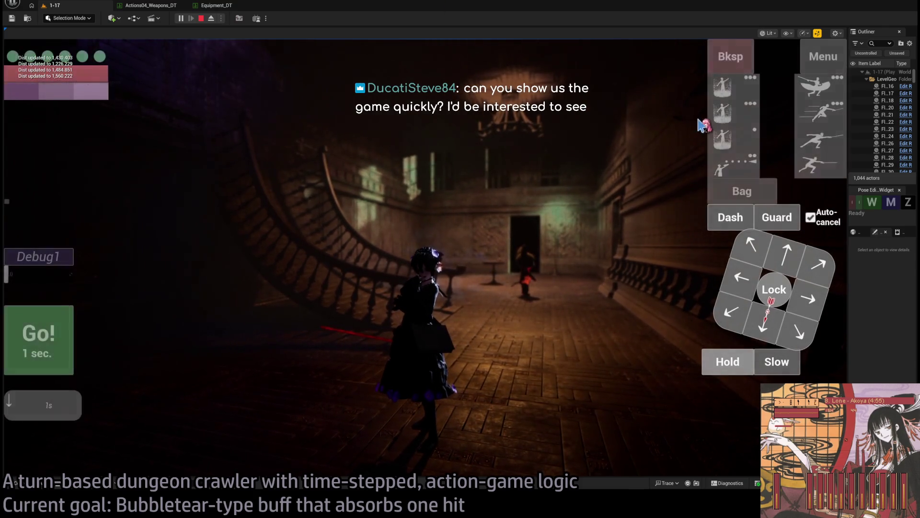
pyautogui.click(726, 60)
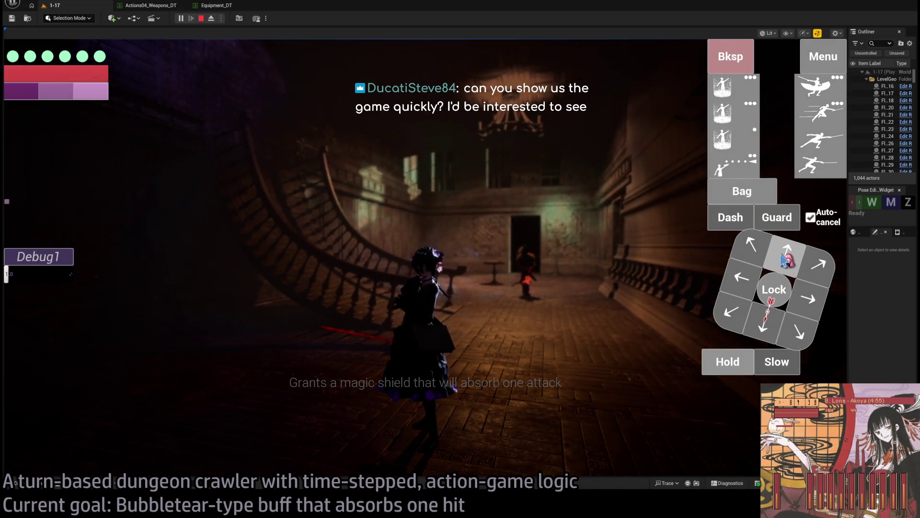
pyautogui.click(785, 260)
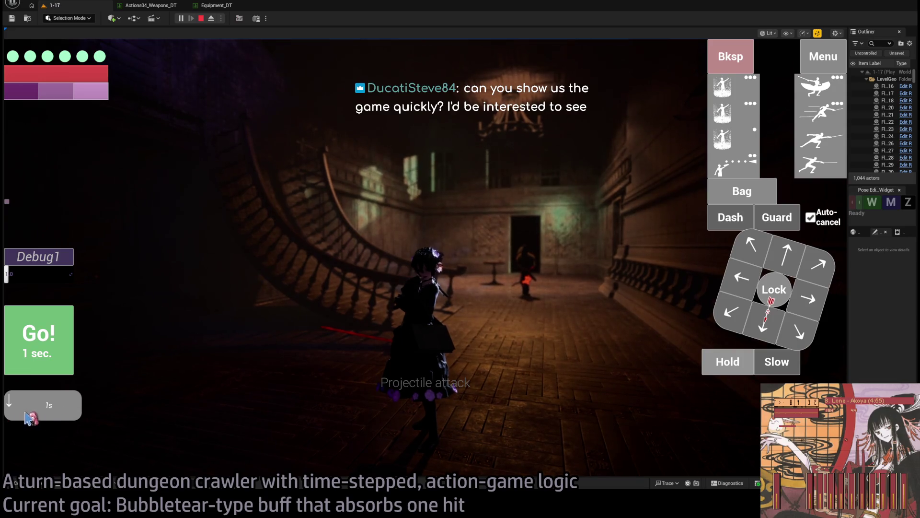
pyautogui.click(52, 331)
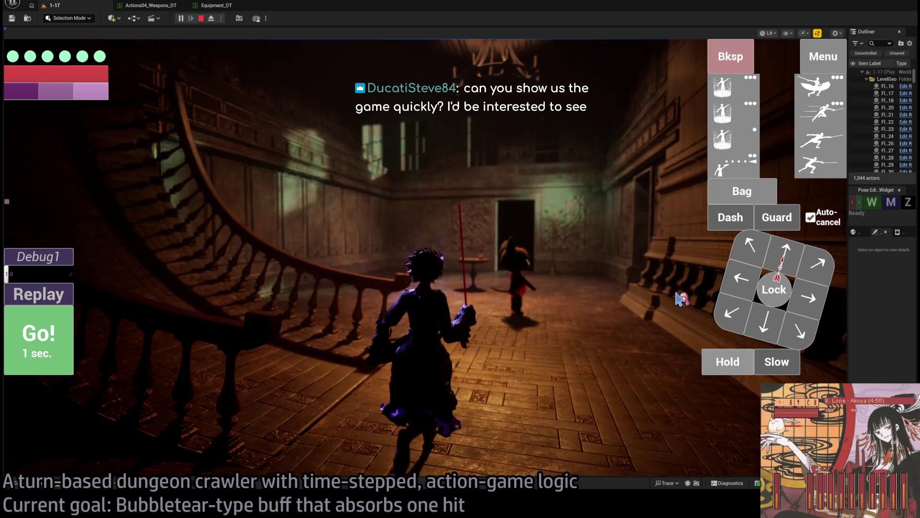
# - Lock onto the enemy, hit it with a step and projectile attack, and watch the replay
pyautogui.click(763, 299)
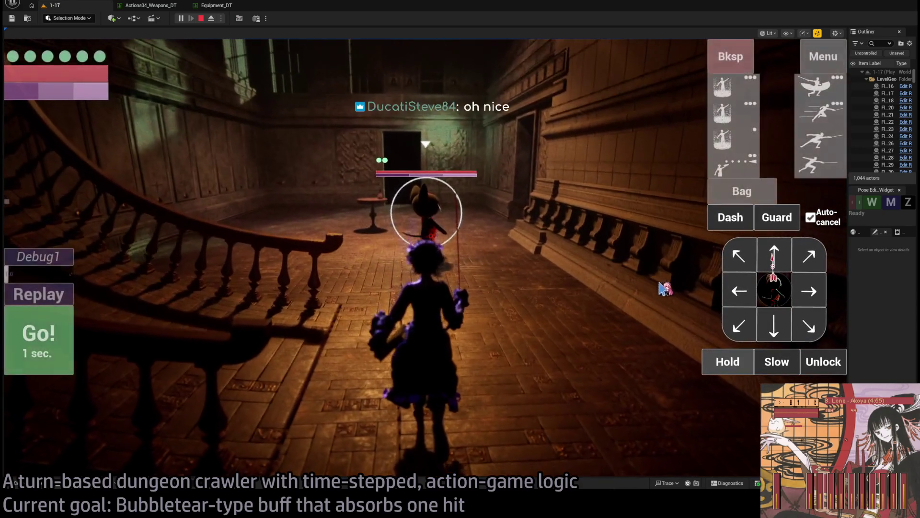
pyautogui.click(824, 59)
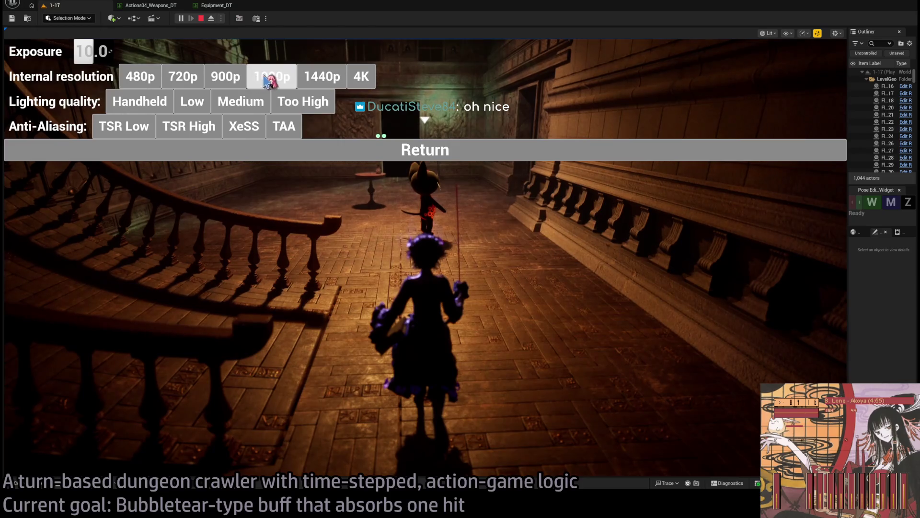
pyautogui.click(464, 148)
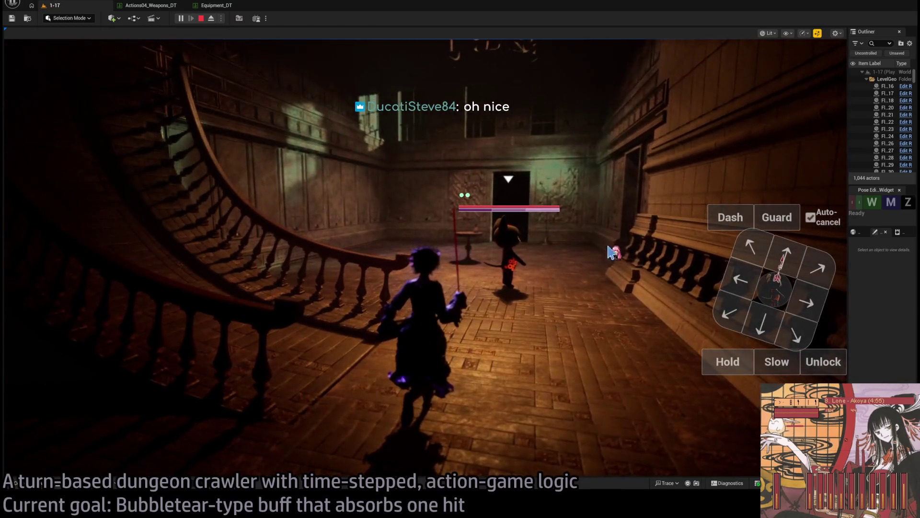
pyautogui.click(841, 365)
pyautogui.click(773, 293)
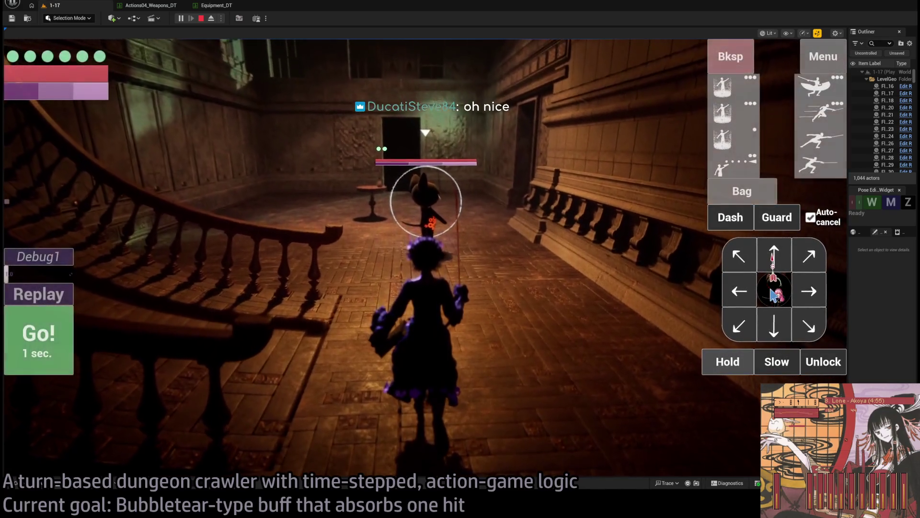
pyautogui.click(770, 252)
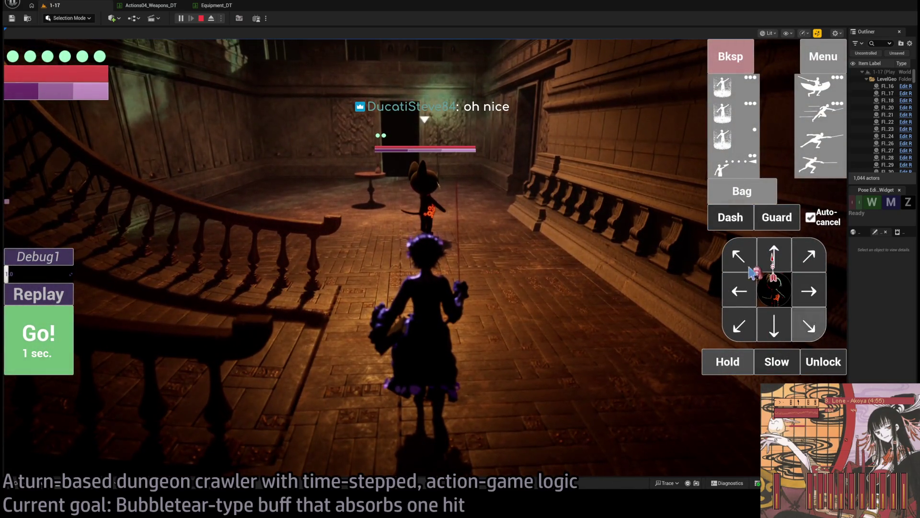
pyautogui.click(746, 166)
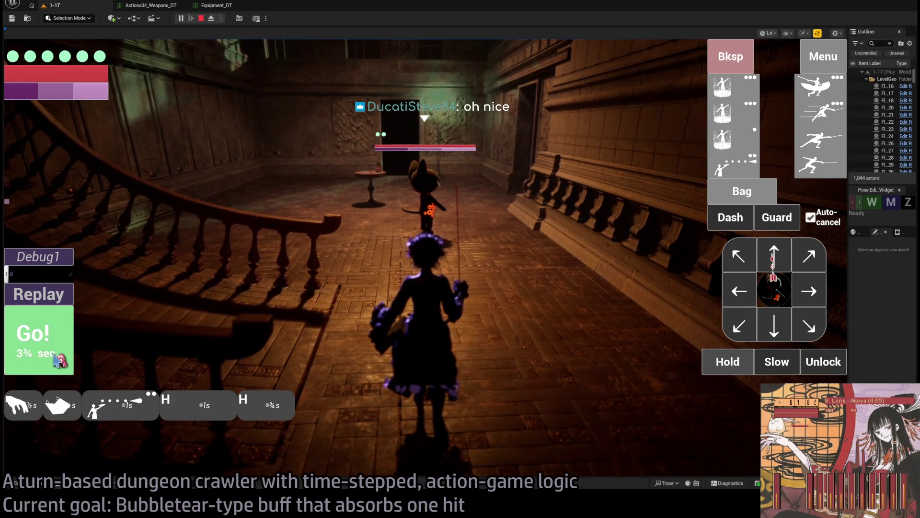
pyautogui.click(38, 338)
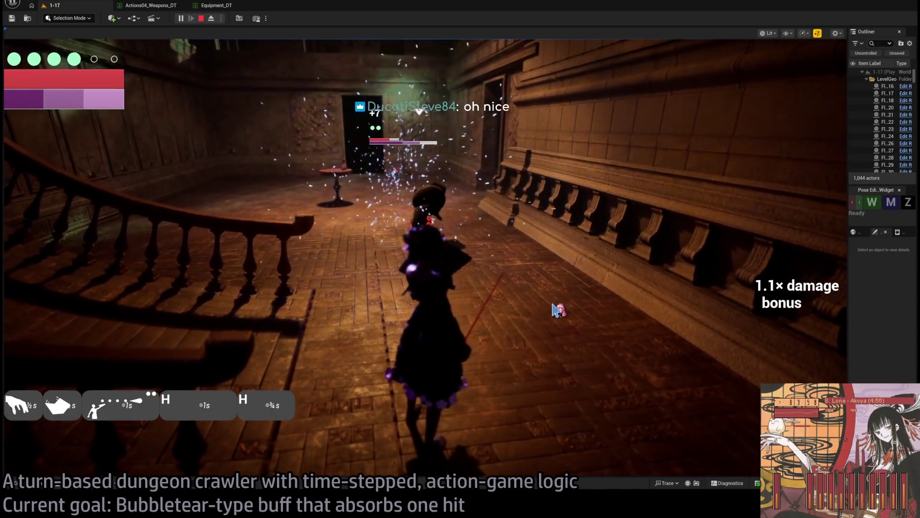
pyautogui.click(772, 335)
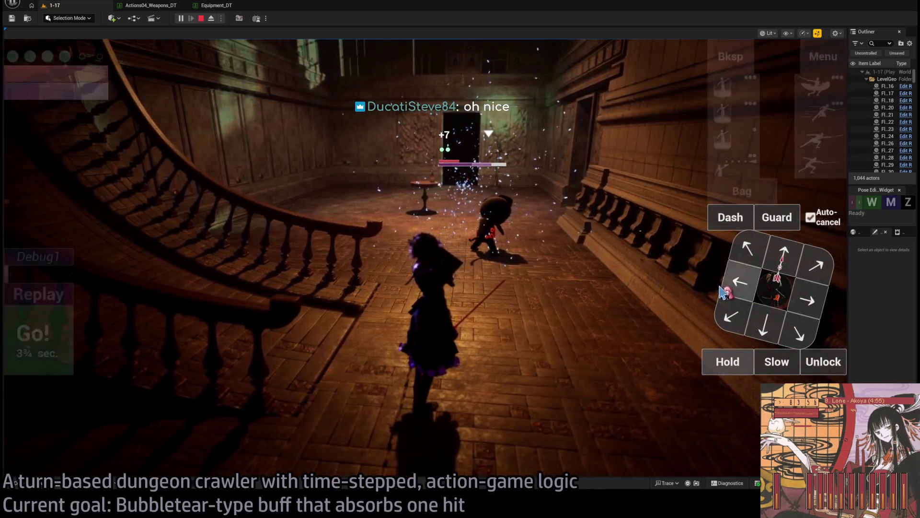
pyautogui.click(53, 300)
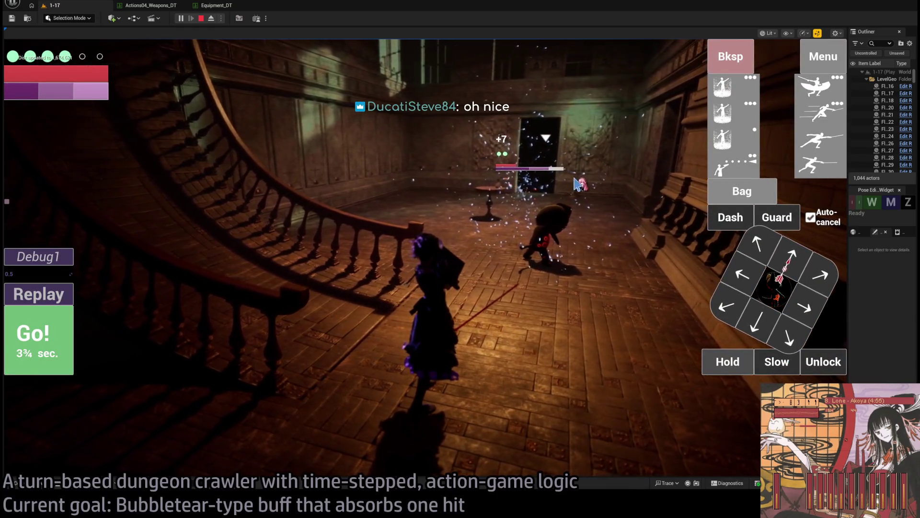
# - Release the lock and move the heroine diagonally and right up the staircase
pyautogui.moveTo(49, 65)
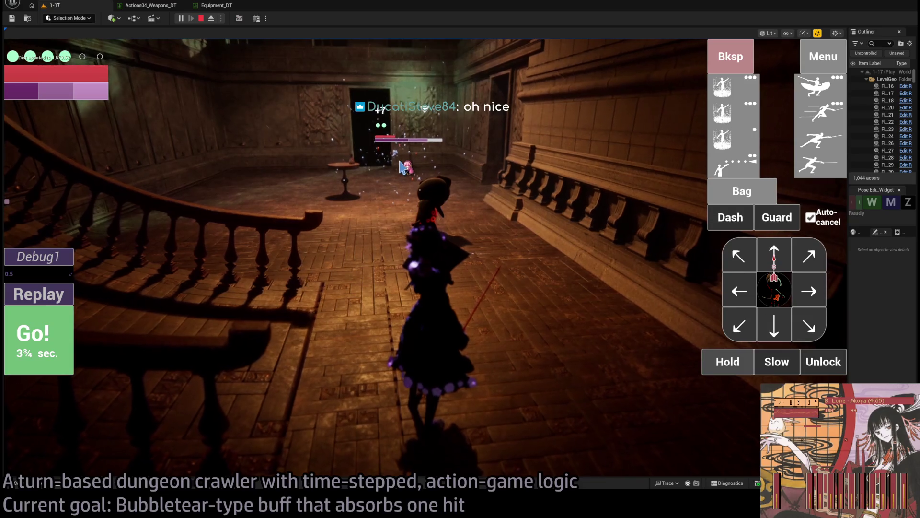
pyautogui.click(820, 363)
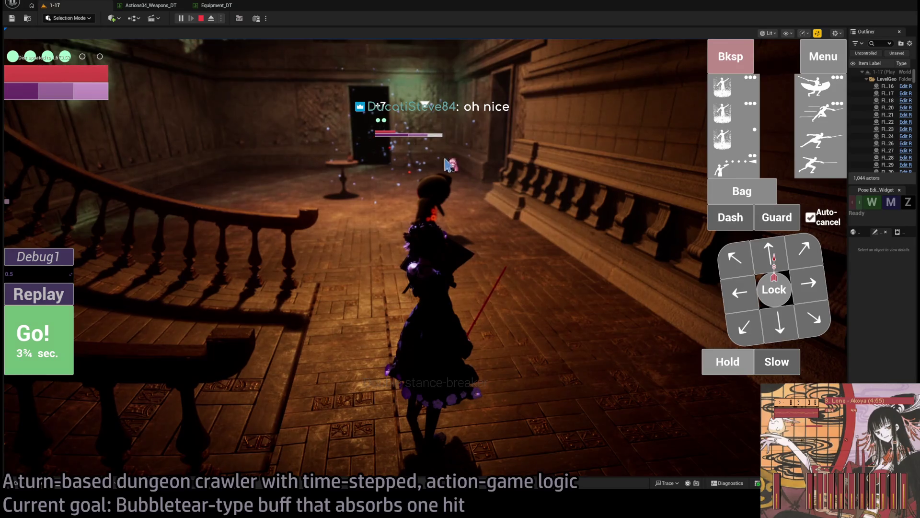
pyautogui.click(448, 164)
pyautogui.click(770, 256)
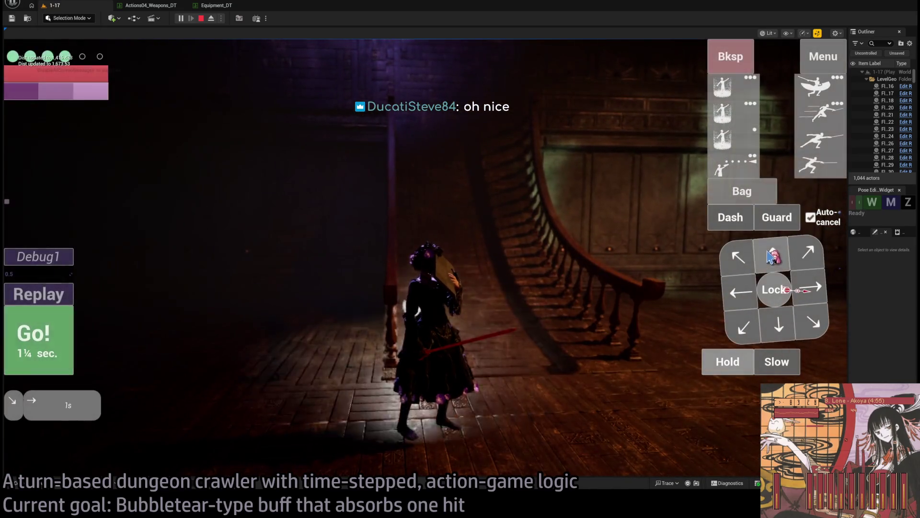
pyautogui.click(771, 255)
pyautogui.click(57, 348)
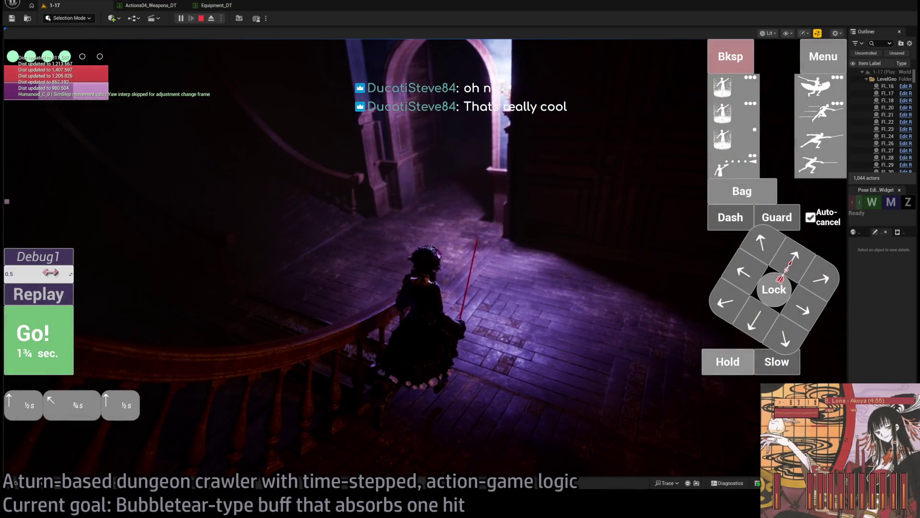
pyautogui.click(45, 360)
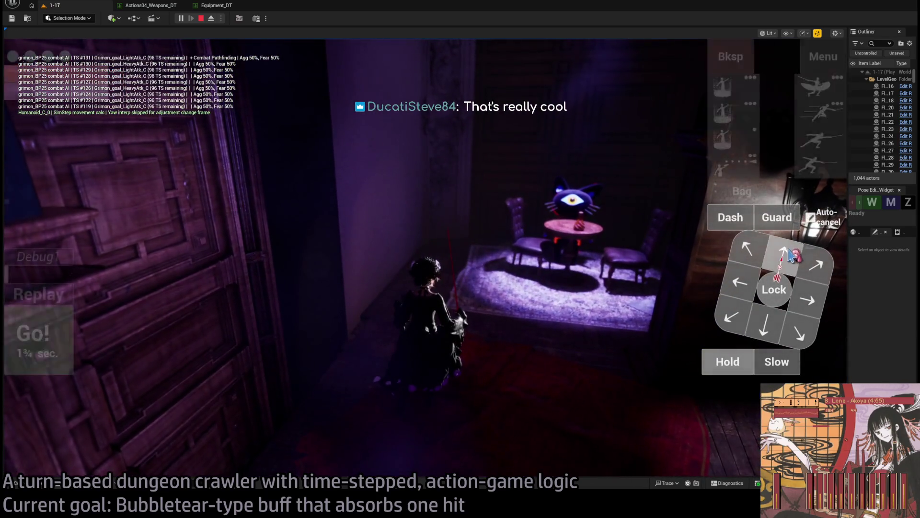
# - Enter the room with a half-second step forward and a half-second hold
pyautogui.click(784, 252)
pyautogui.click(727, 362)
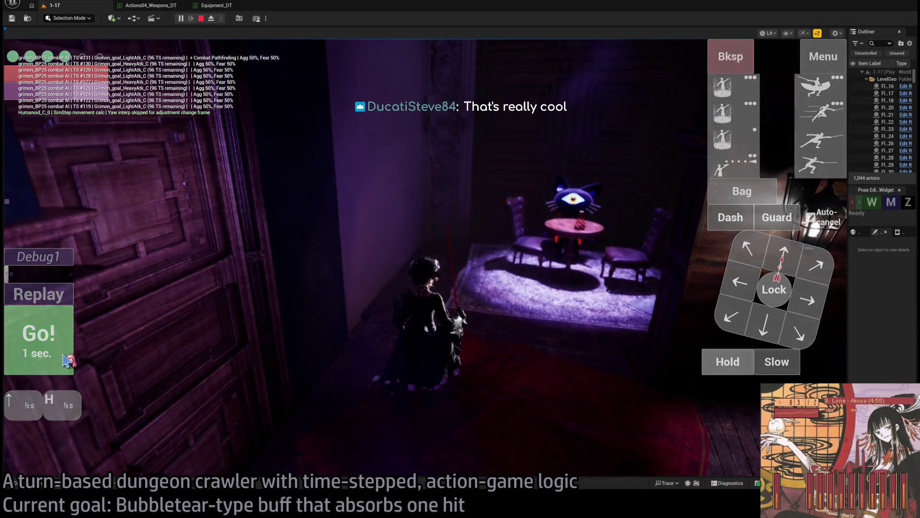
pyautogui.click(66, 361)
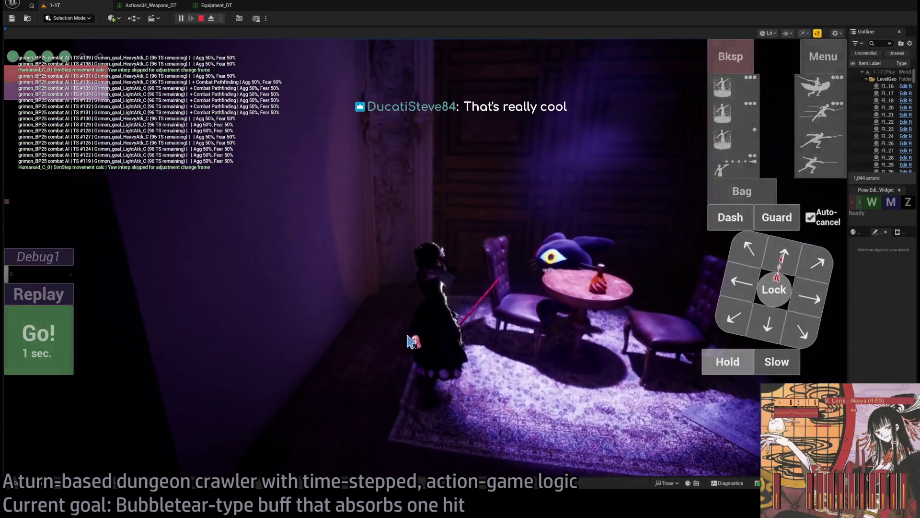
# - Lock onto the enemy at the table and attack with a lunge, dropping the extra thrusts
pyautogui.click(773, 289)
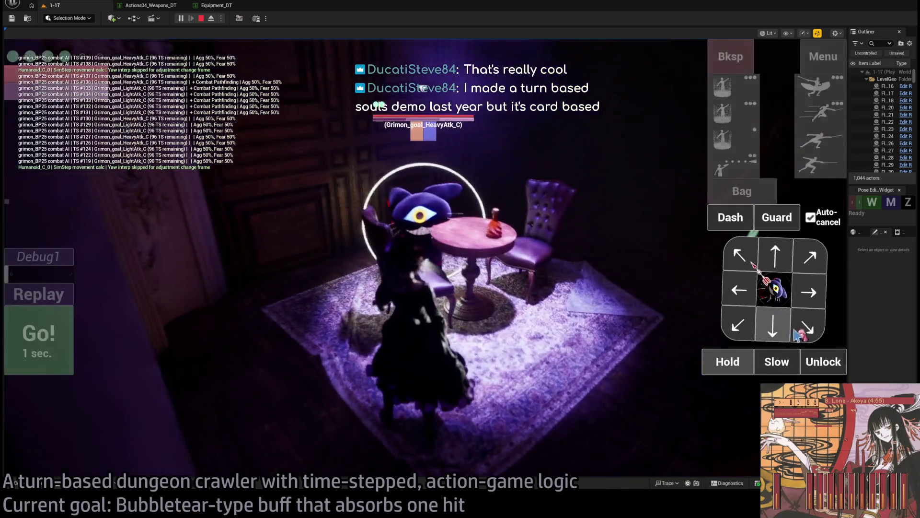
pyautogui.click(797, 330)
pyautogui.click(771, 328)
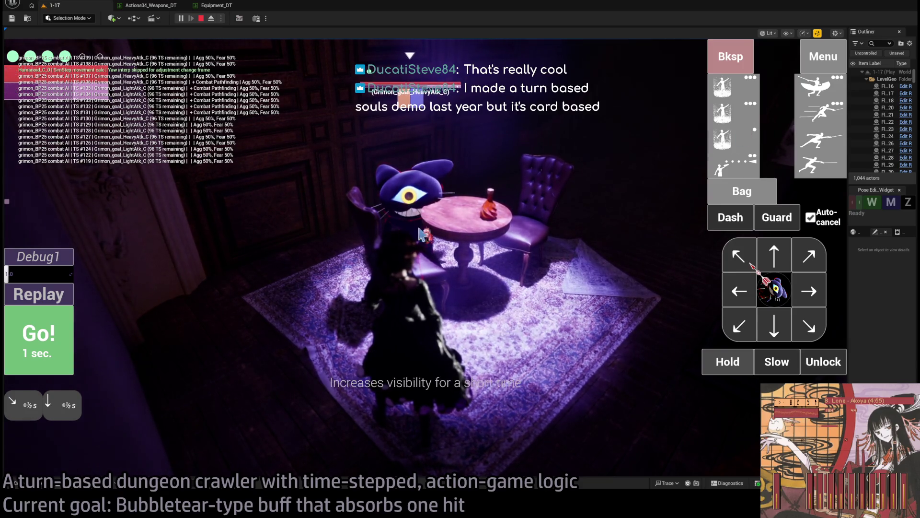
pyautogui.click(818, 117)
pyautogui.click(818, 117)
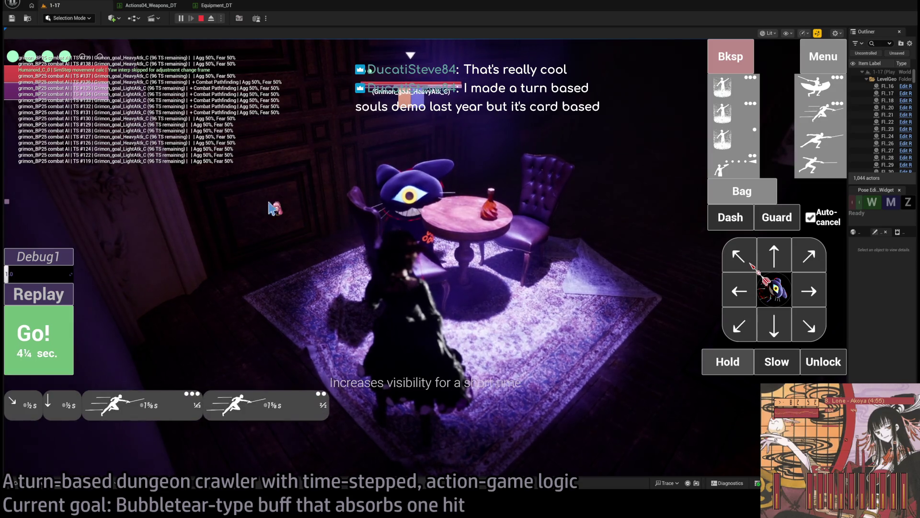
pyautogui.click(746, 69)
pyautogui.click(747, 69)
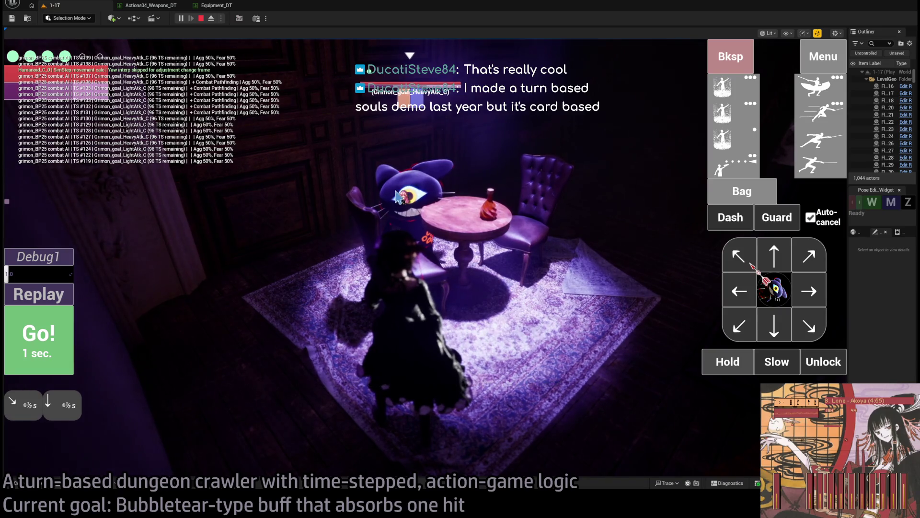
pyautogui.click(821, 168)
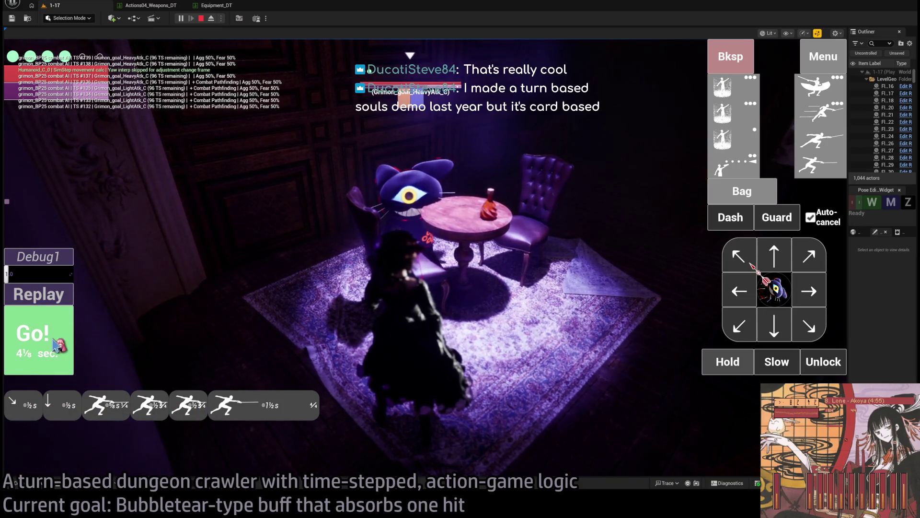
pyautogui.click(67, 348)
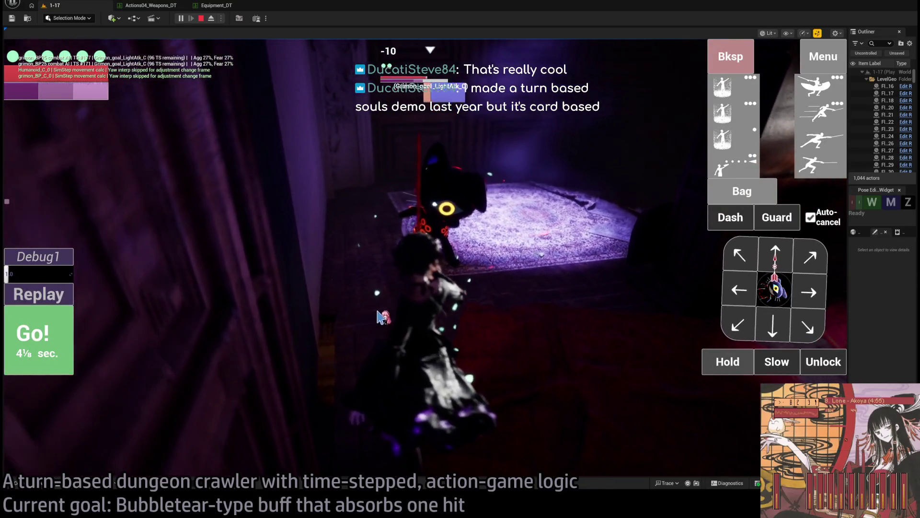
# - Keep fighting over further turns until the creature falls and drops needles and threads
pyautogui.click(496, 246)
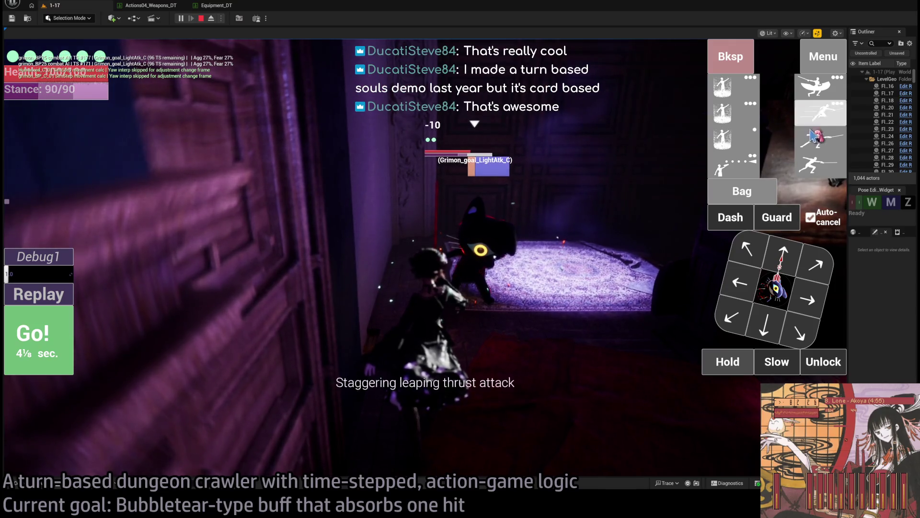
pyautogui.click(67, 328)
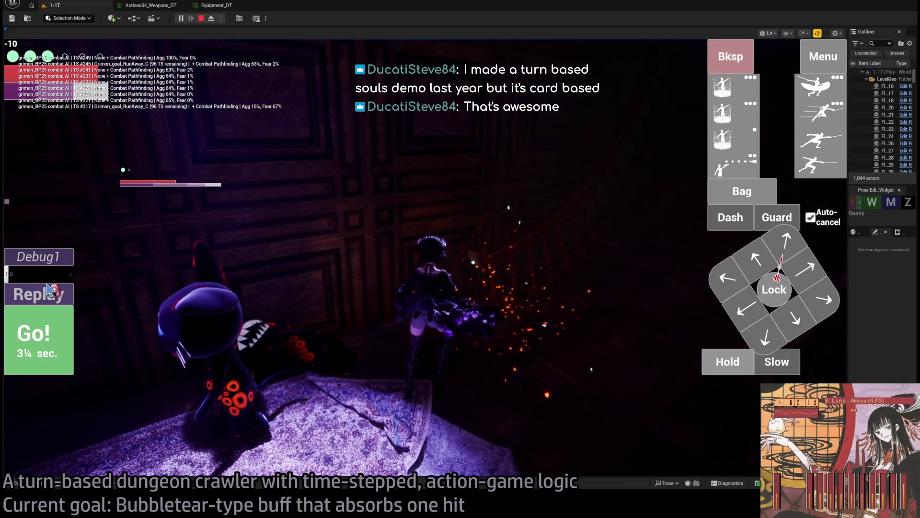
pyautogui.click(48, 290)
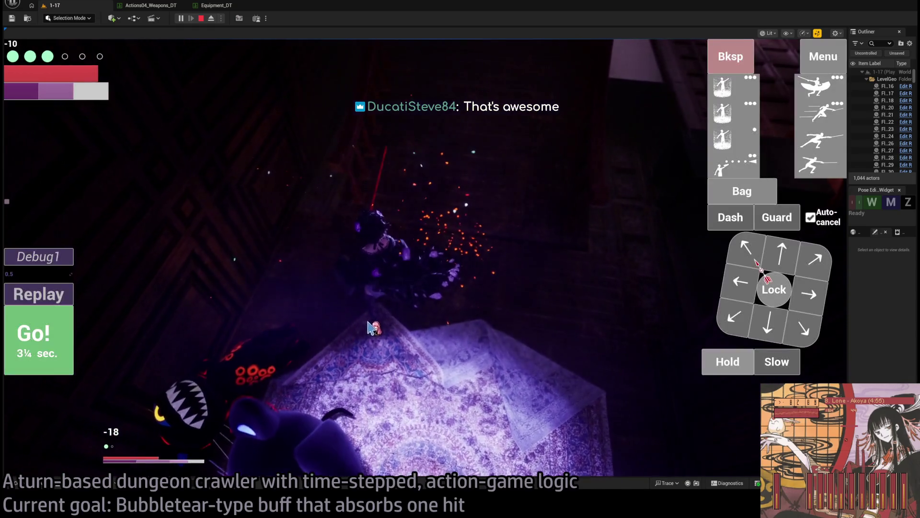
pyautogui.click(740, 307)
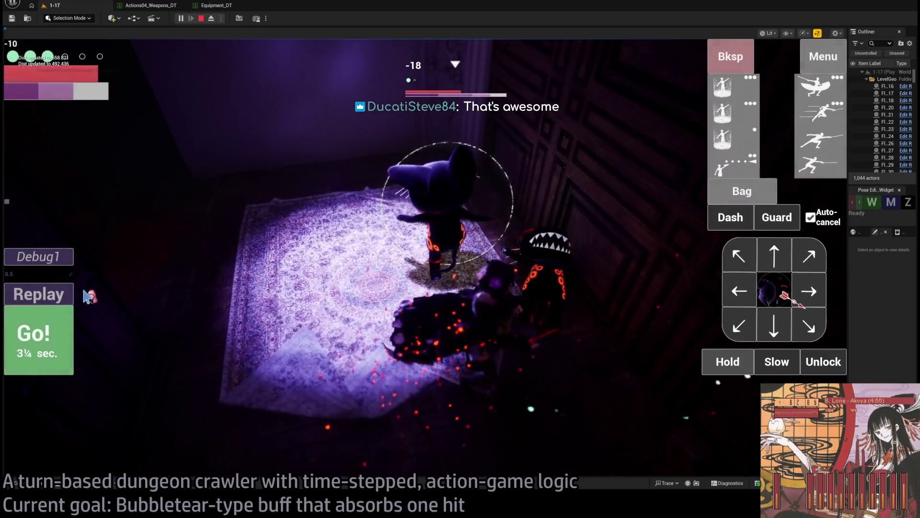
pyautogui.write('1')
pyautogui.press('Return')
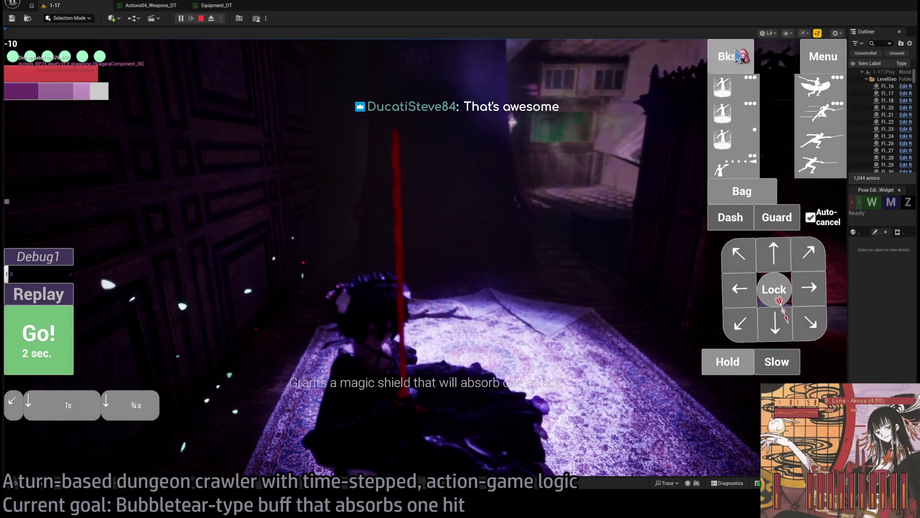
pyautogui.click(744, 194)
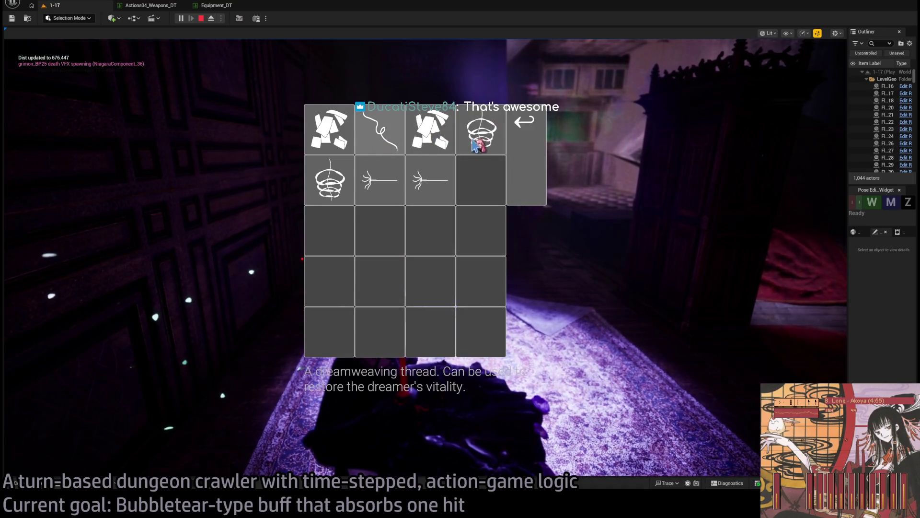
# - Use the spiral item from the bag, inspect the glowing rings with the free camera, then re-possess
pyautogui.click(475, 141)
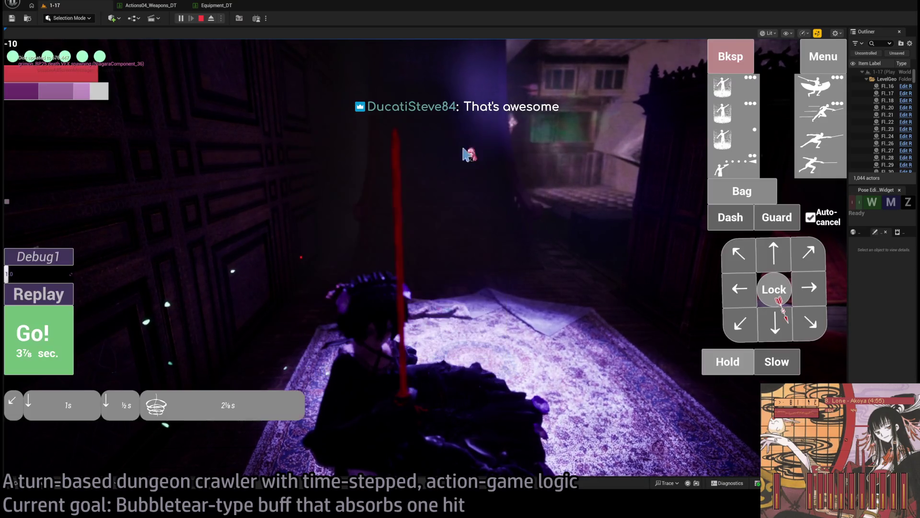
pyautogui.click(46, 330)
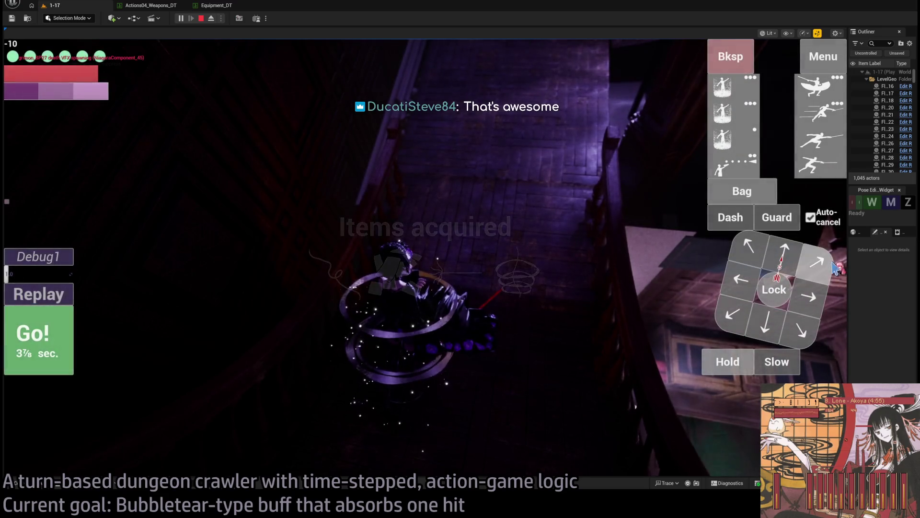
pyautogui.press('KP_1')
pyautogui.press('KP_2')
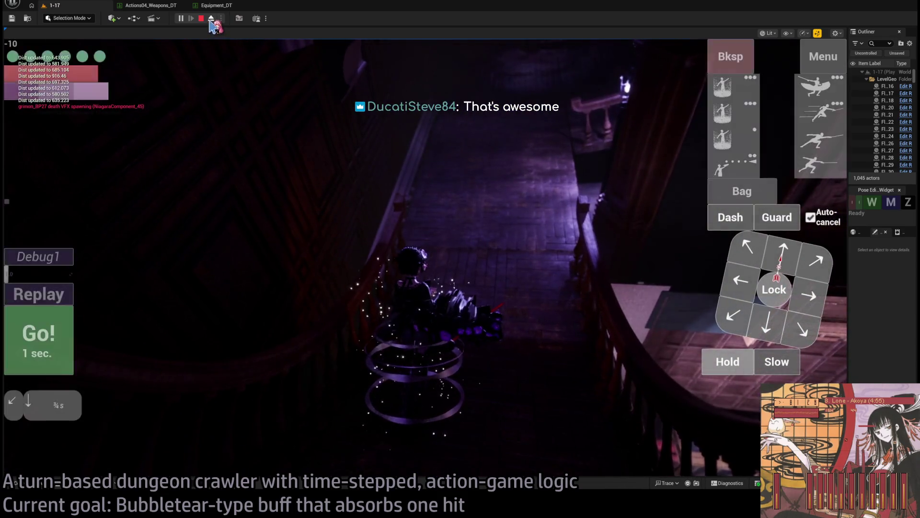
pyautogui.click(211, 18)
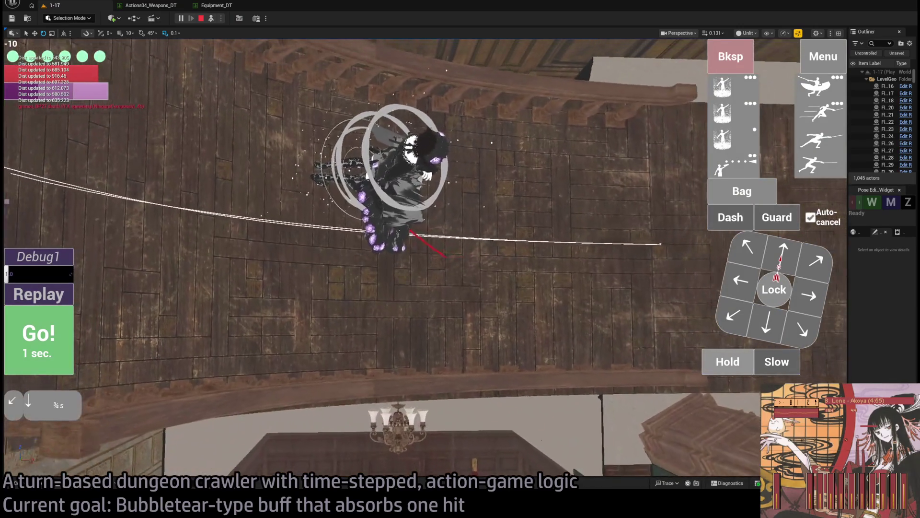
pyautogui.click(210, 19)
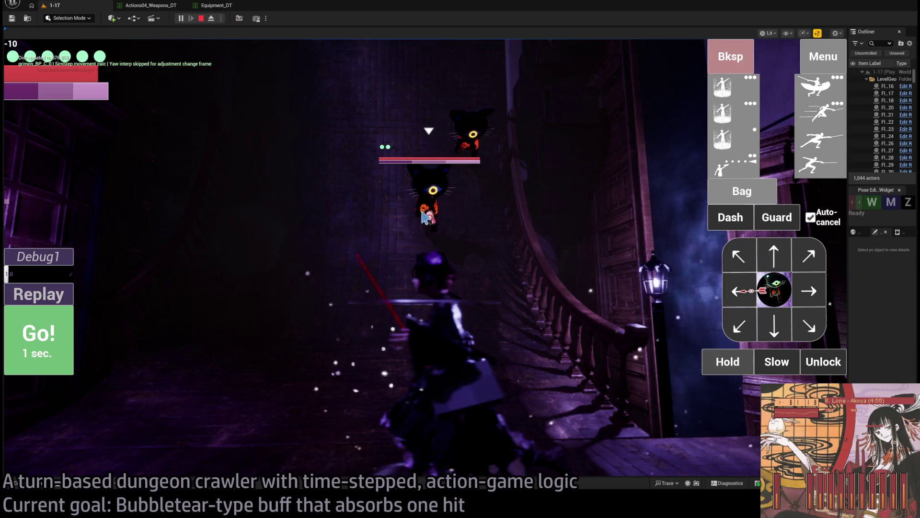
# - Step forward and strike the cat enemies with three lunge attacks
pyautogui.press('Up')
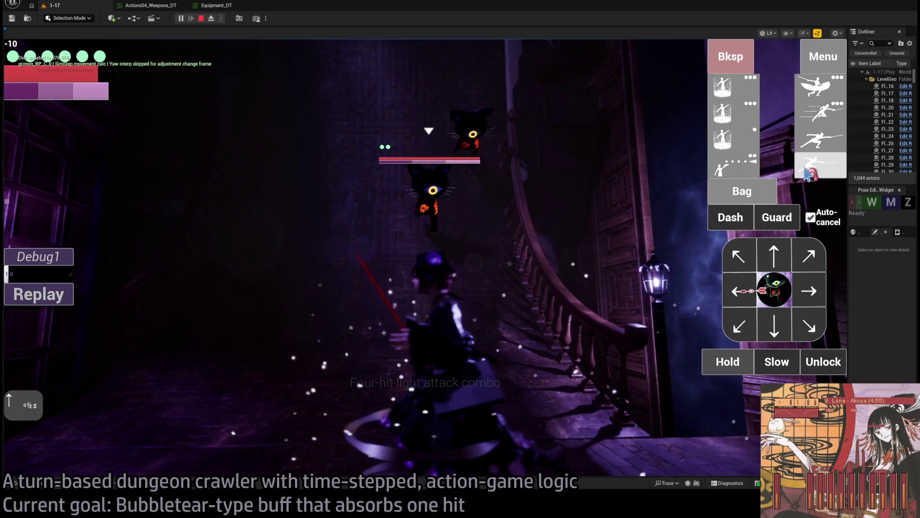
pyautogui.click(807, 175)
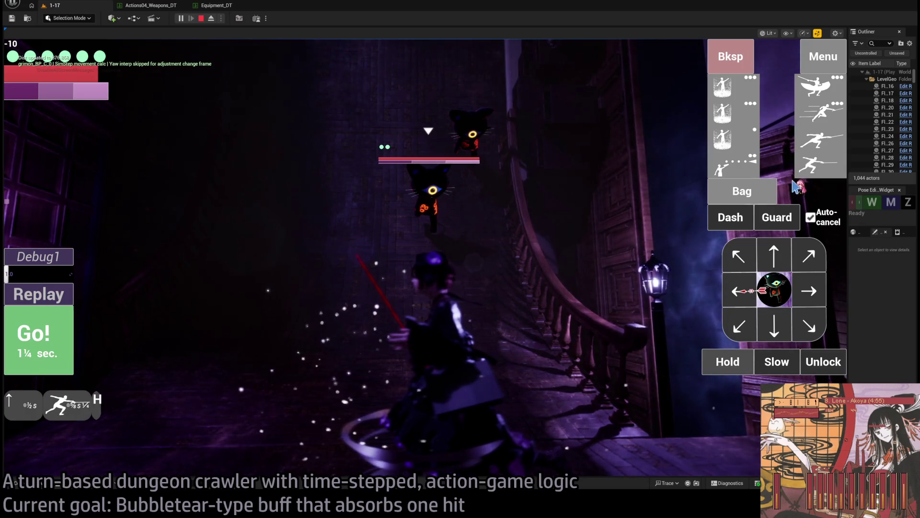
pyautogui.click(821, 151)
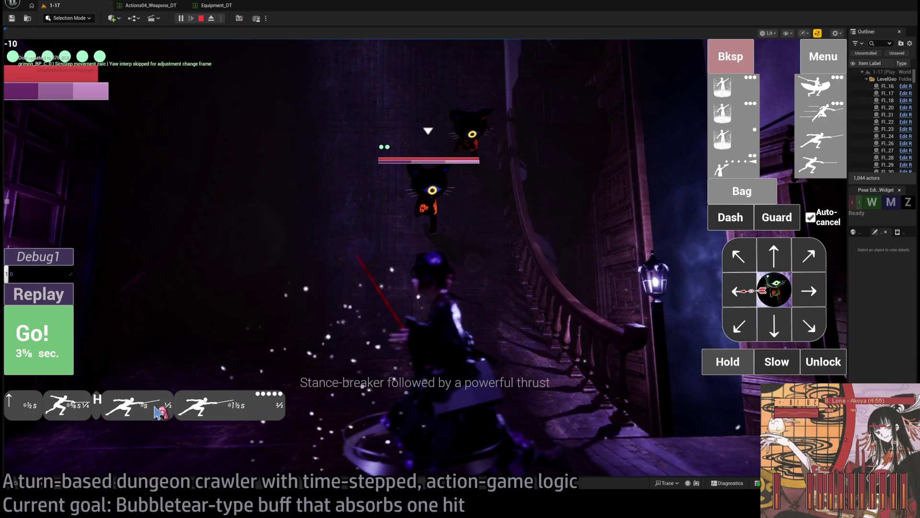
pyautogui.click(62, 349)
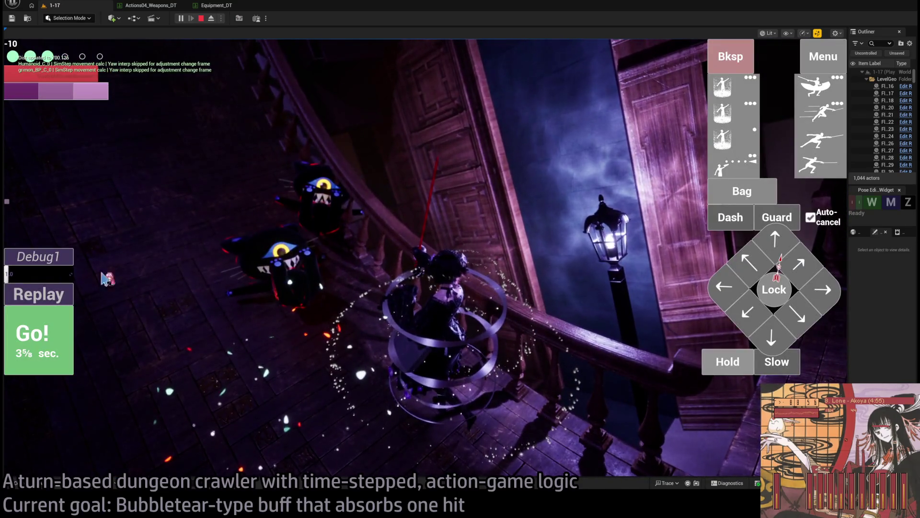
pyautogui.click(21, 293)
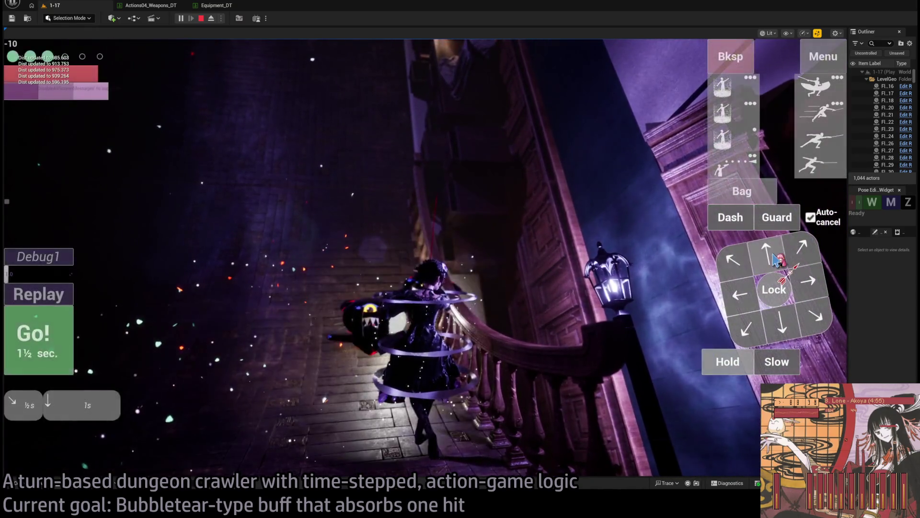
# - Finish the fight with a one-second move, a half-second step back and a hold
pyautogui.click(775, 259)
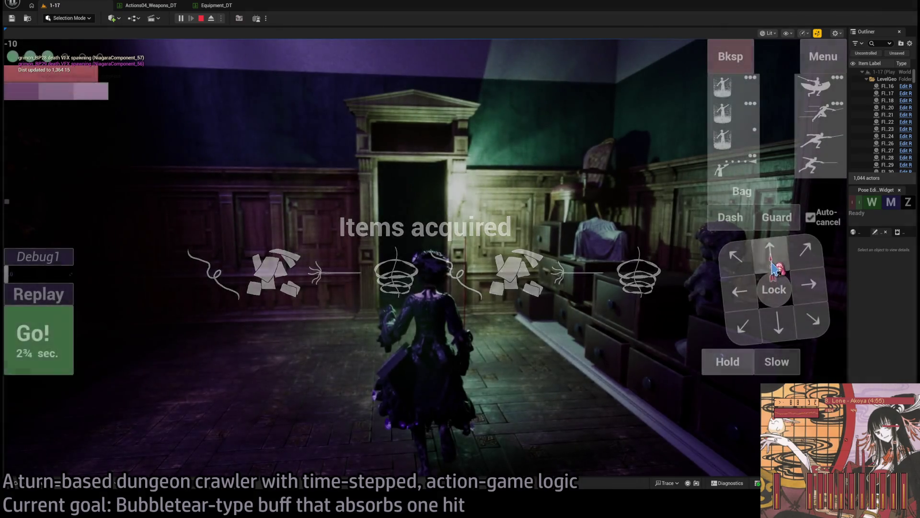
pyautogui.click(779, 325)
pyautogui.click(721, 365)
pyautogui.press('Return')
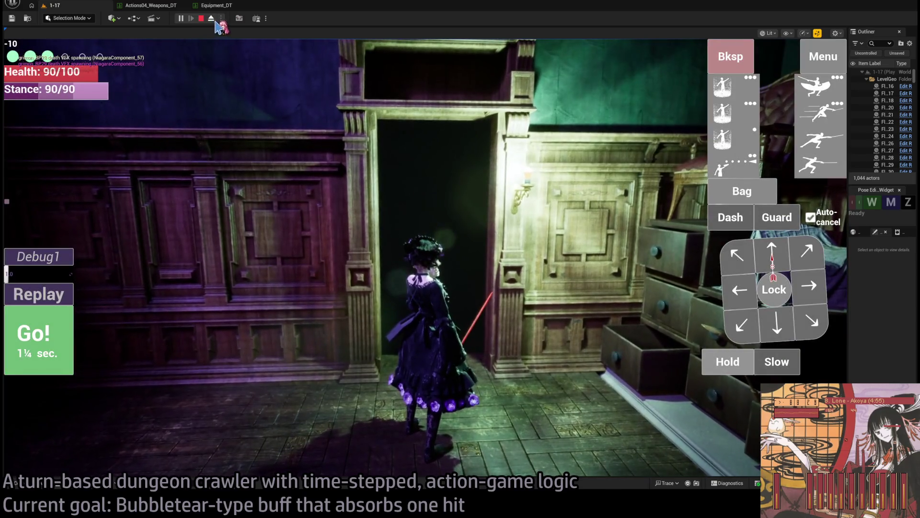
# - Eject to look around the level freely, then re-possess the heroine at the doorway
pyautogui.click(212, 19)
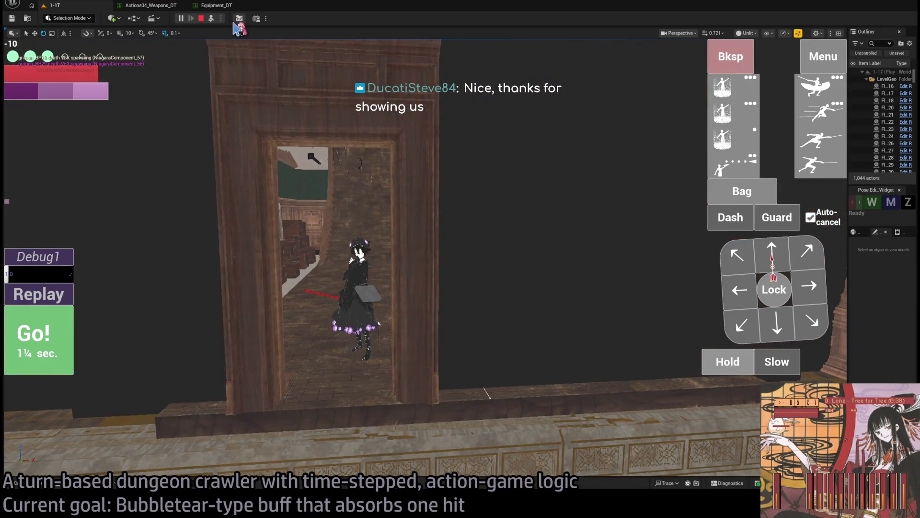
pyautogui.click(213, 19)
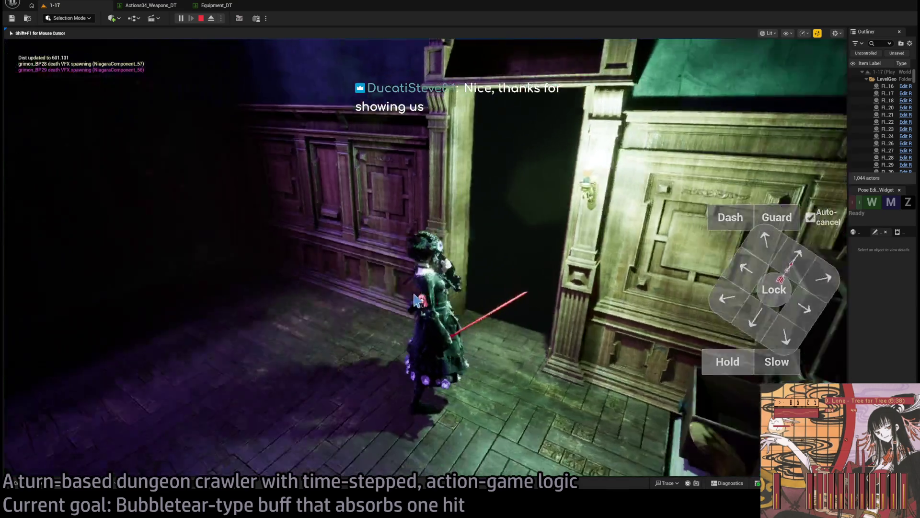
# - Free the mouse with Shift+F1 and run two forward moves
pyautogui.hotkey('shift', 'F1')
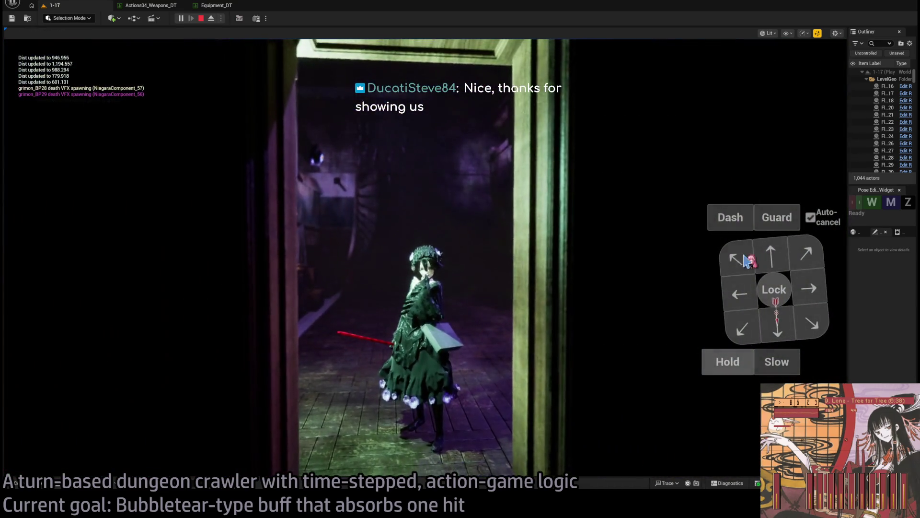
pyautogui.click(770, 262)
pyautogui.click(771, 262)
pyautogui.click(770, 261)
pyautogui.click(60, 333)
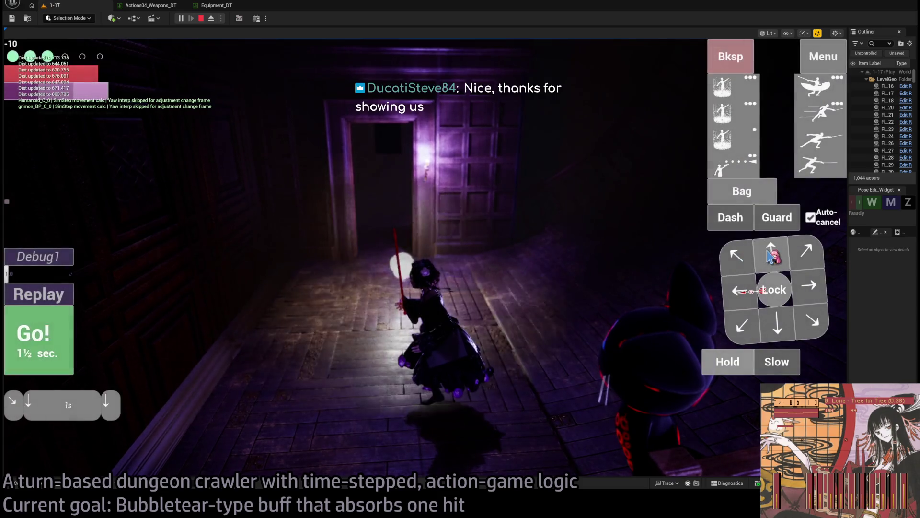
pyautogui.click(54, 332)
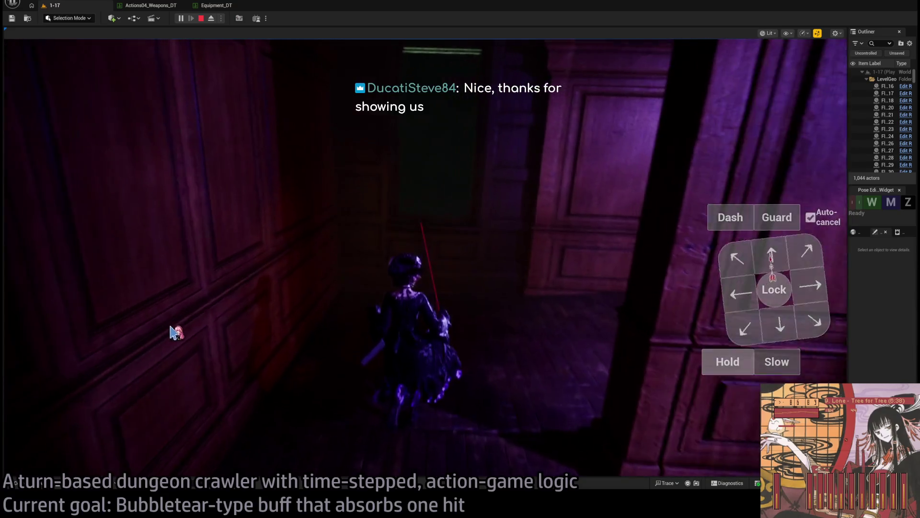
# - Climb the stairs and head right, removing one extra queued move
pyautogui.scroll(2, 374, 336)
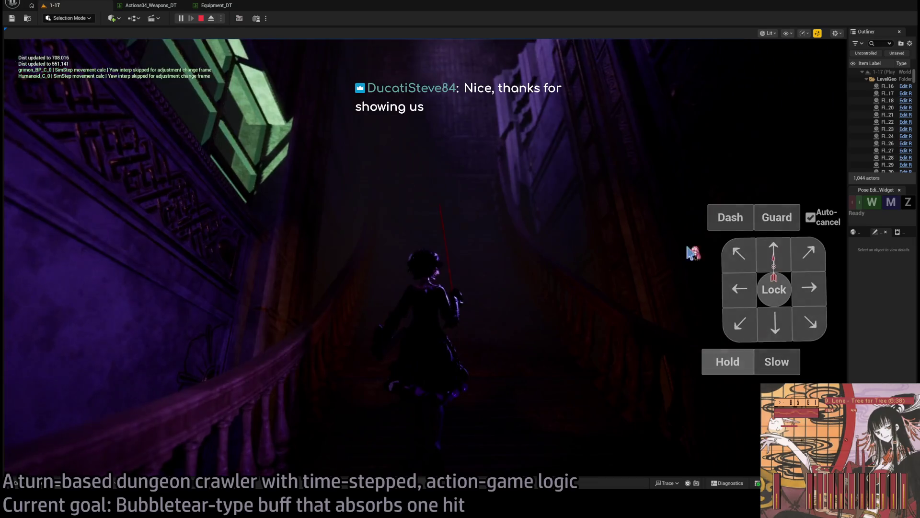
pyautogui.click(773, 261)
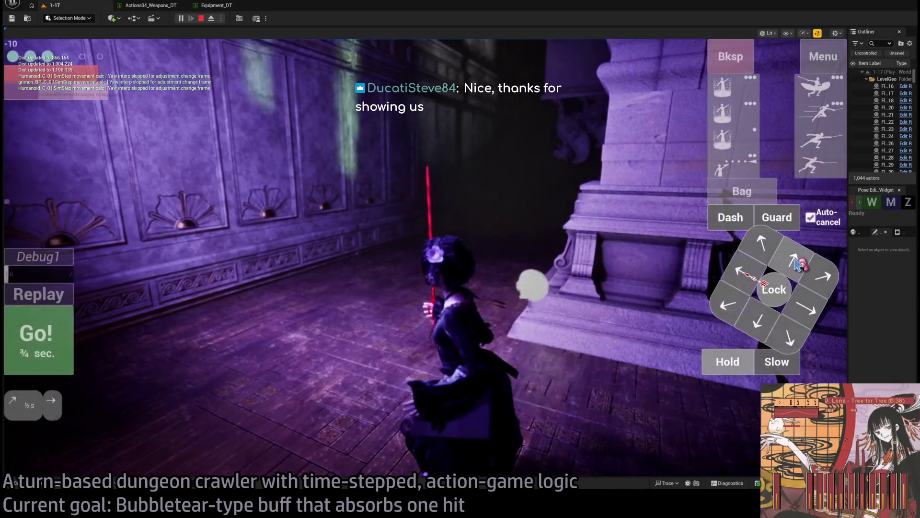
pyautogui.click(795, 261)
pyautogui.click(795, 261)
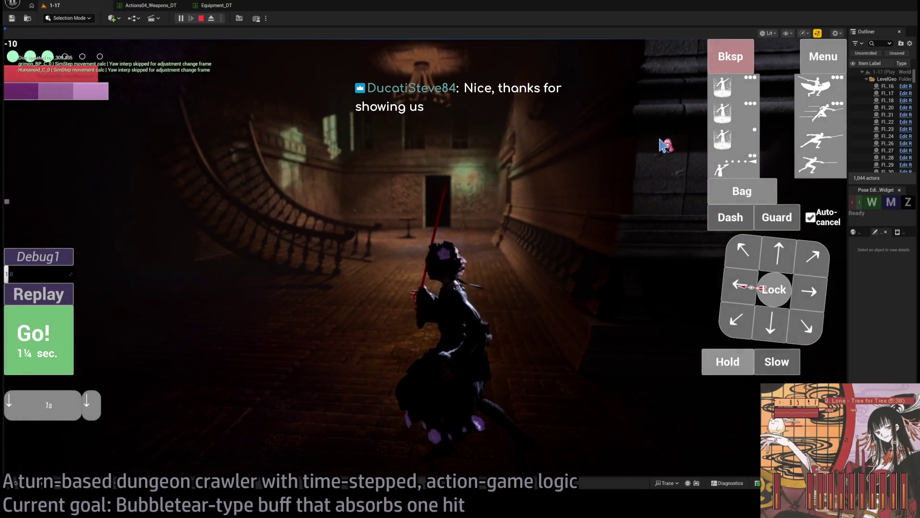
pyautogui.click(733, 58)
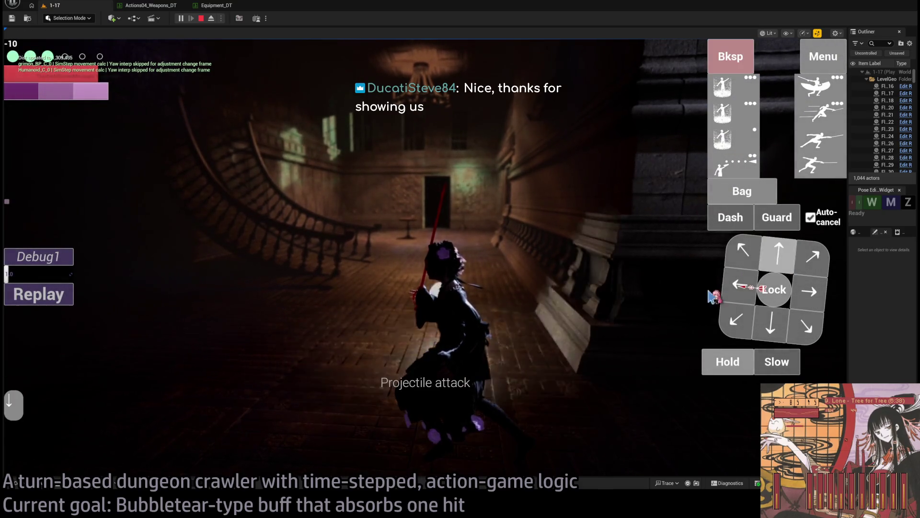
pyautogui.click(779, 254)
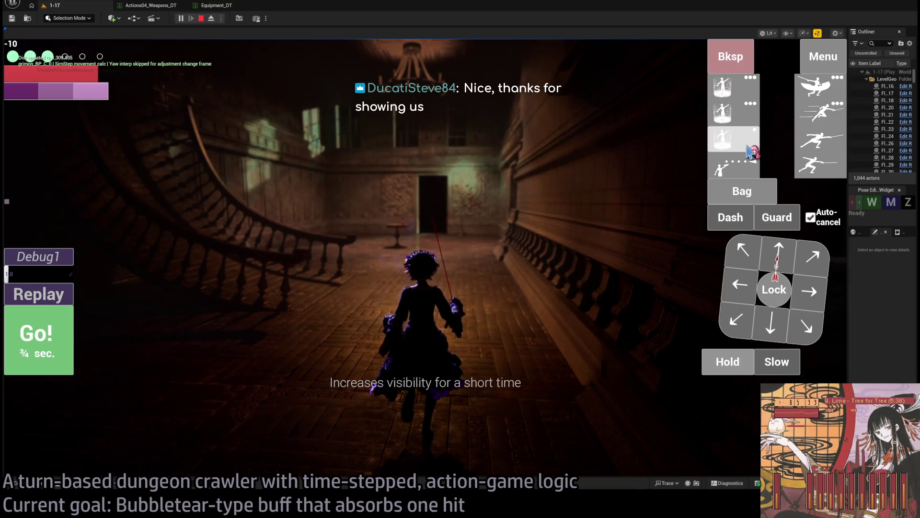
# - Cast the visibility-boosting skill and walk down the hall through the doorway
pyautogui.click(751, 151)
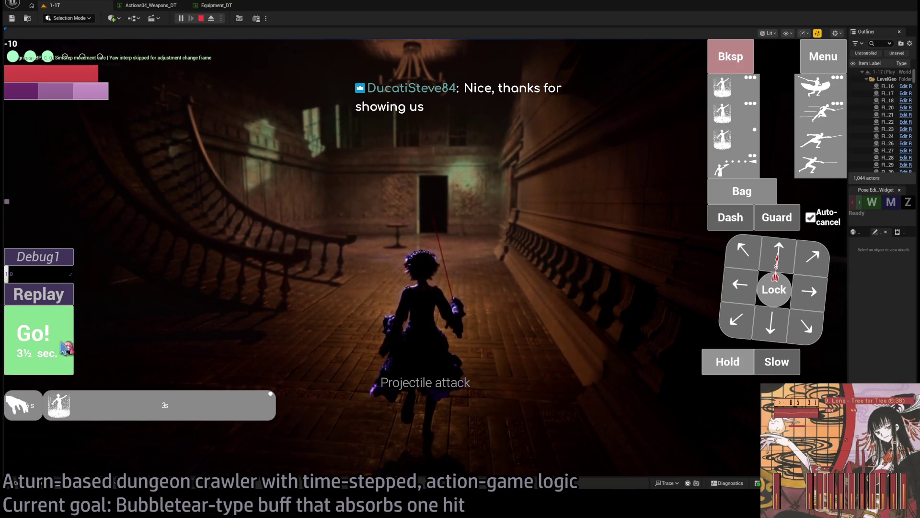
pyautogui.click(43, 355)
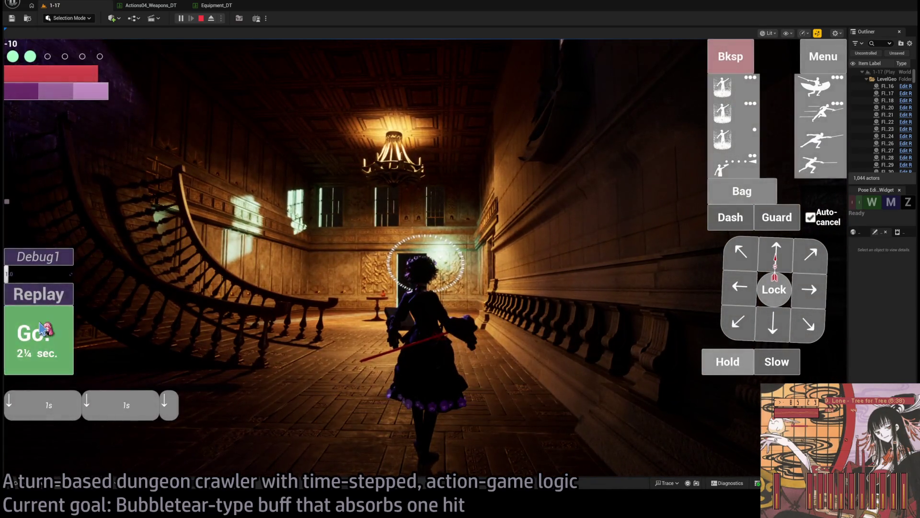
pyautogui.click(42, 330)
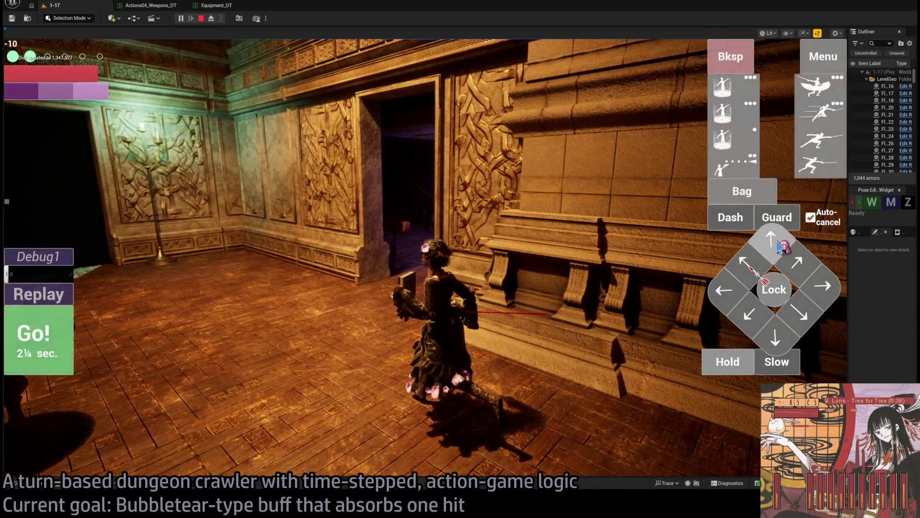
pyautogui.click(779, 243)
pyautogui.click(41, 331)
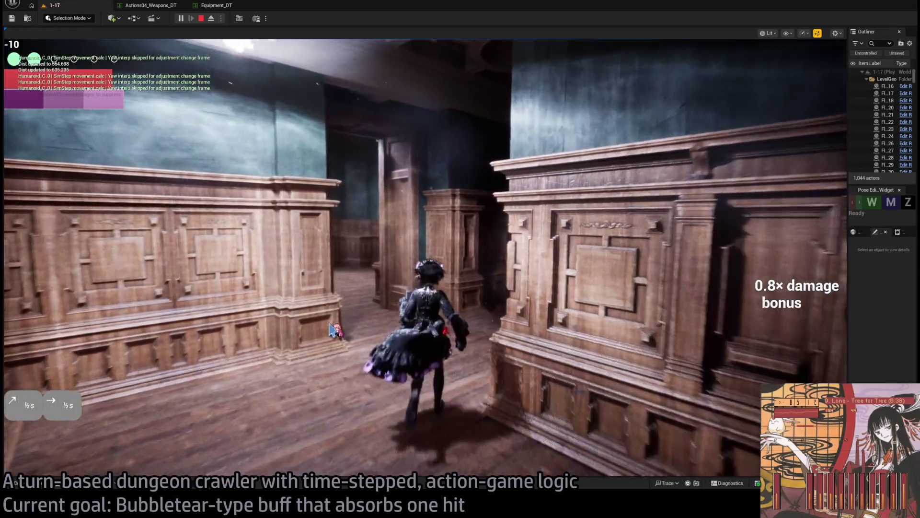
# - Walk on into the large wood-panelled hall, ending with a hold turn
pyautogui.click(330, 330)
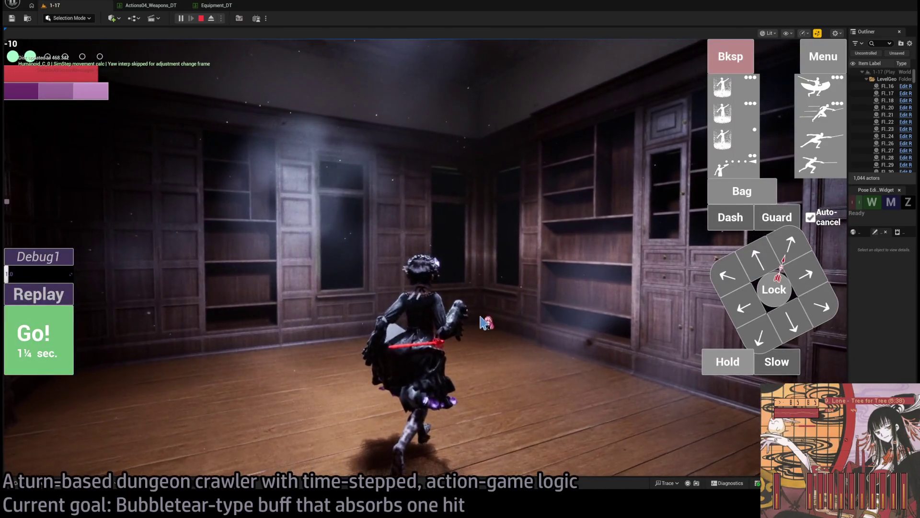
pyautogui.click(483, 322)
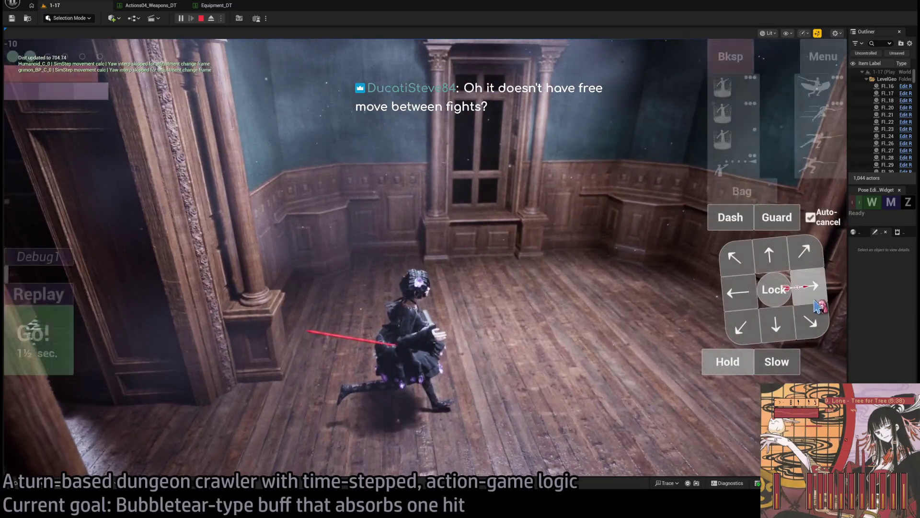
pyautogui.click(24, 366)
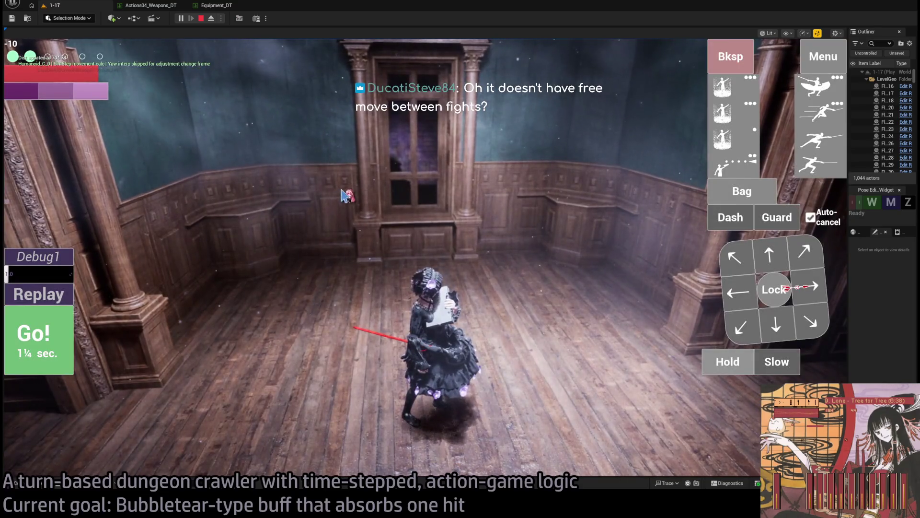
pyautogui.click(212, 21)
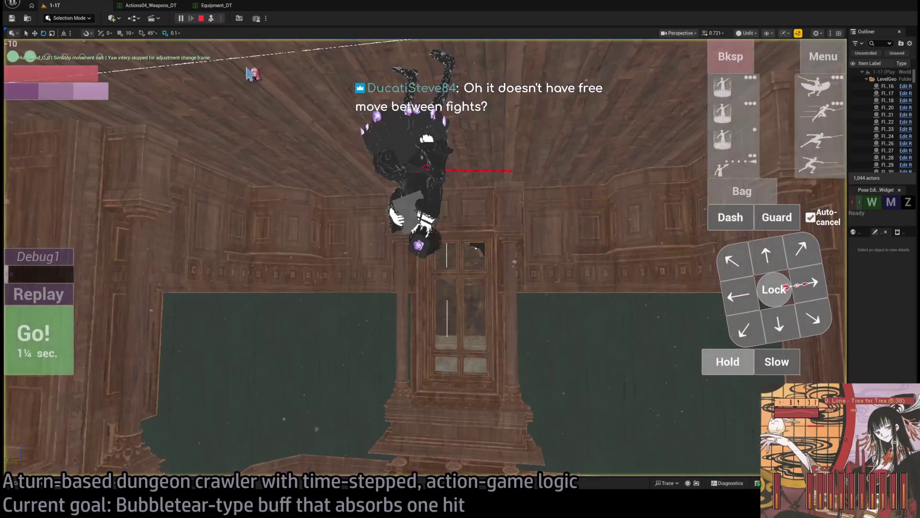
# - Switch to Unlit view (Alt+3), fly toward the window, and widen the Outliner and Details panels
pyautogui.moveTo(429, 183); pyautogui.dragTo(429, 182)
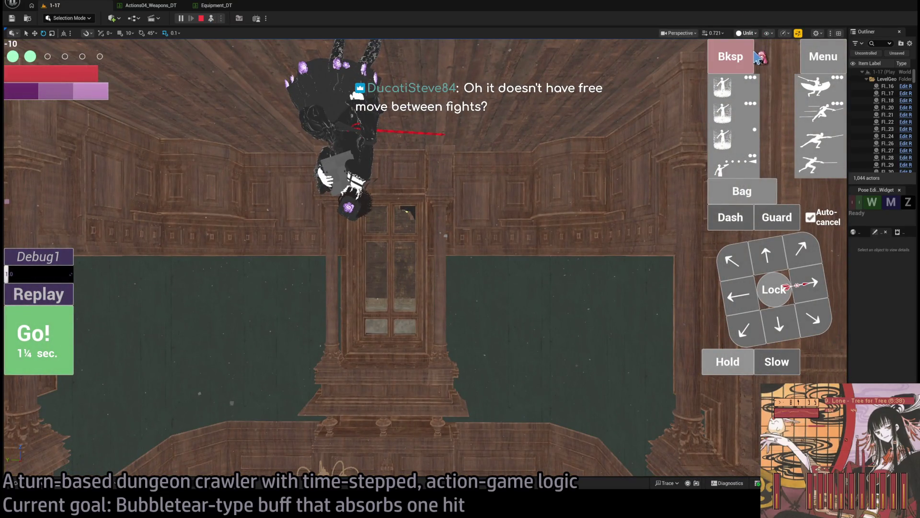
pyautogui.hotkey('alt', '4')
pyautogui.press('Up')
pyautogui.press('Up')
pyautogui.press('Up')
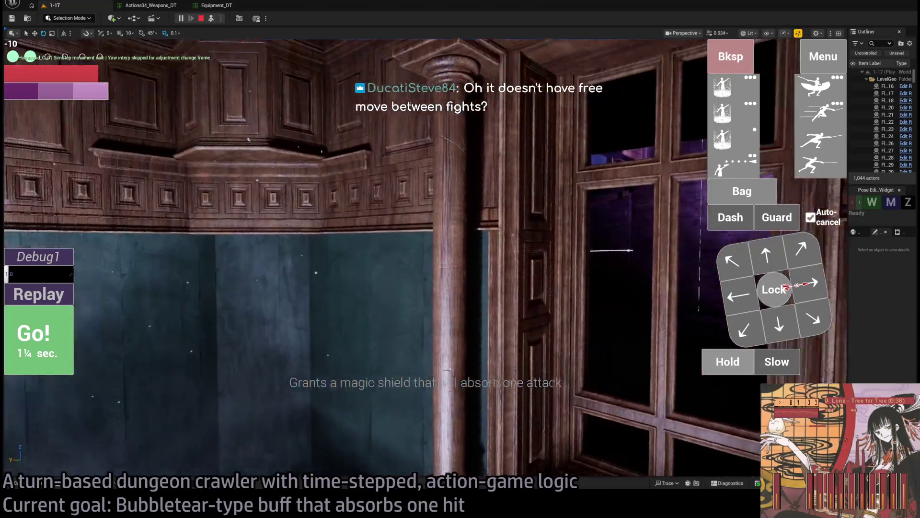
pyautogui.press('Down')
pyautogui.press('Down')
pyautogui.press('Down')
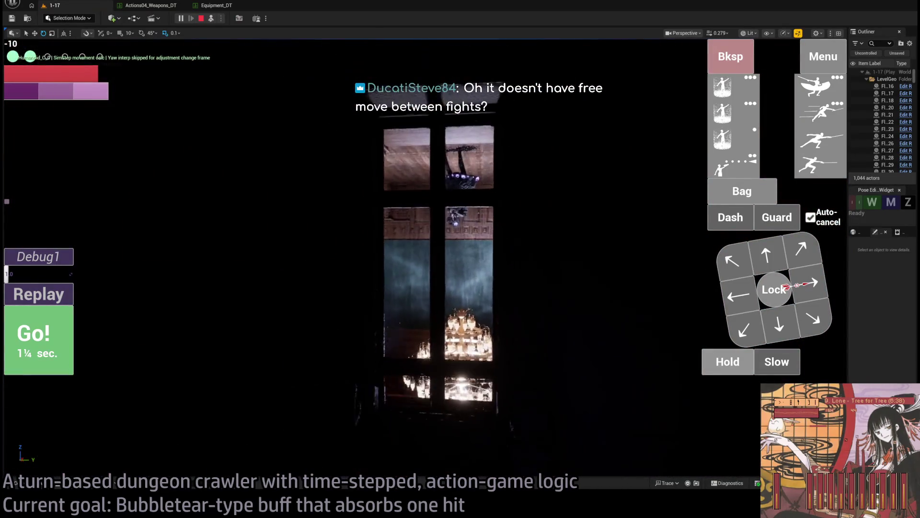
pyautogui.press('Down')
pyautogui.press('Down')
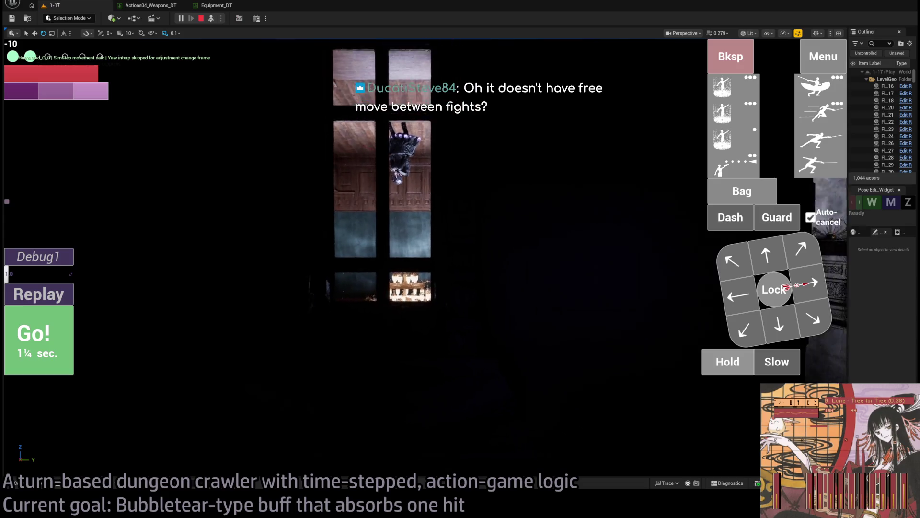
pyautogui.press('Left')
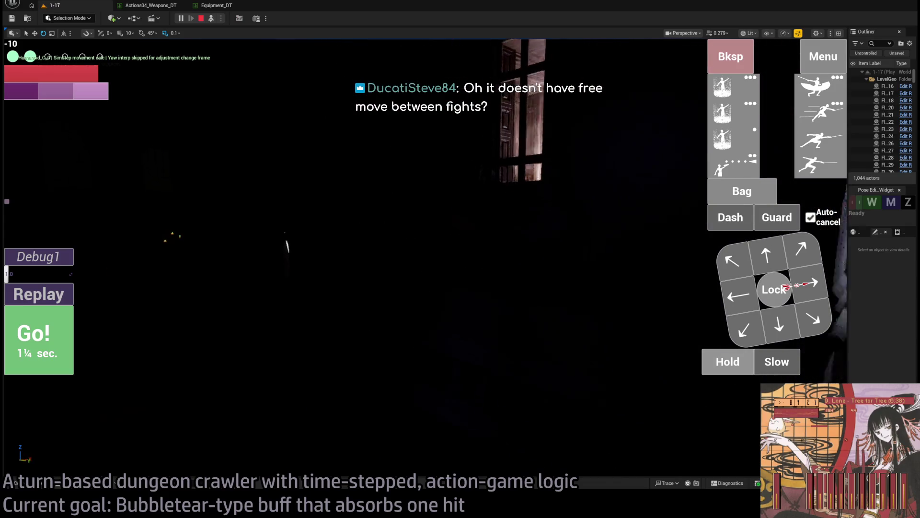
pyautogui.press('Right')
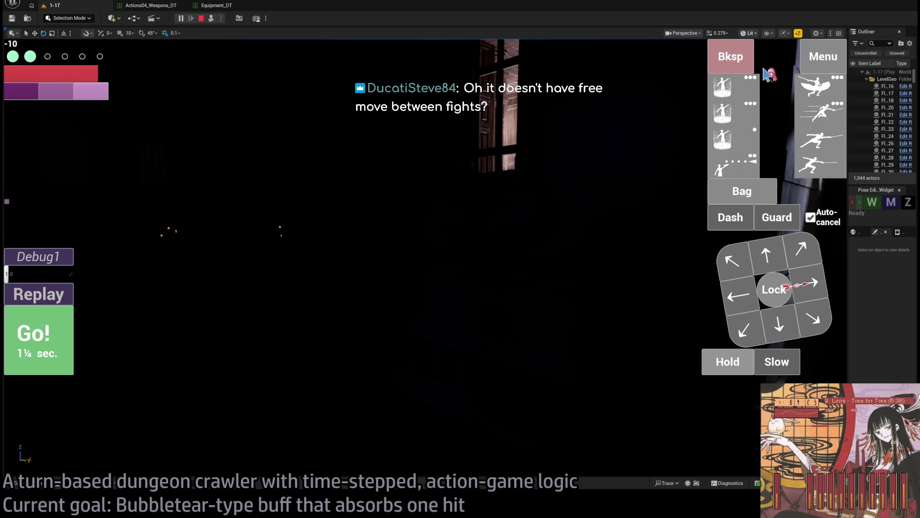
pyautogui.hotkey('alt', '3')
pyautogui.press('Up')
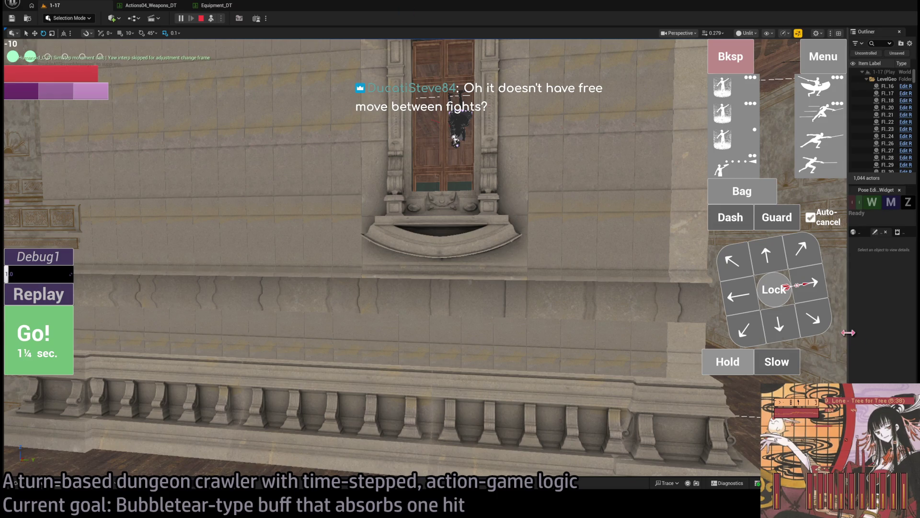
pyautogui.moveTo(848, 332); pyautogui.dragTo(253, 380)
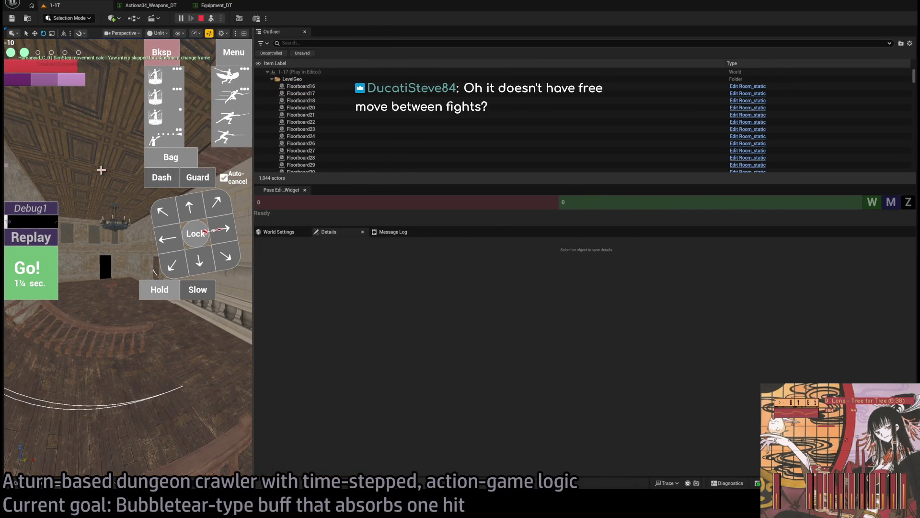
# - Re-possess the heroine, widen the game view back, look around, and stop the playtest
pyautogui.click(210, 19)
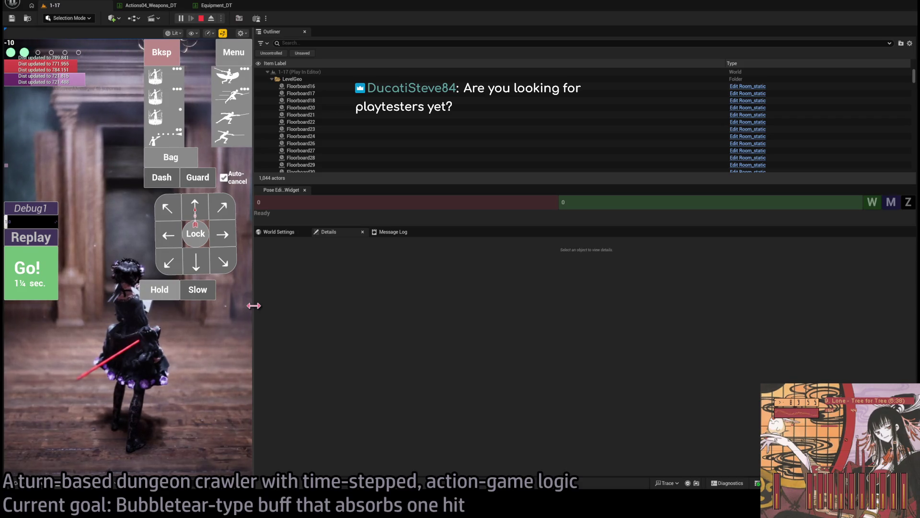
pyautogui.moveTo(259, 306); pyautogui.dragTo(741, 332)
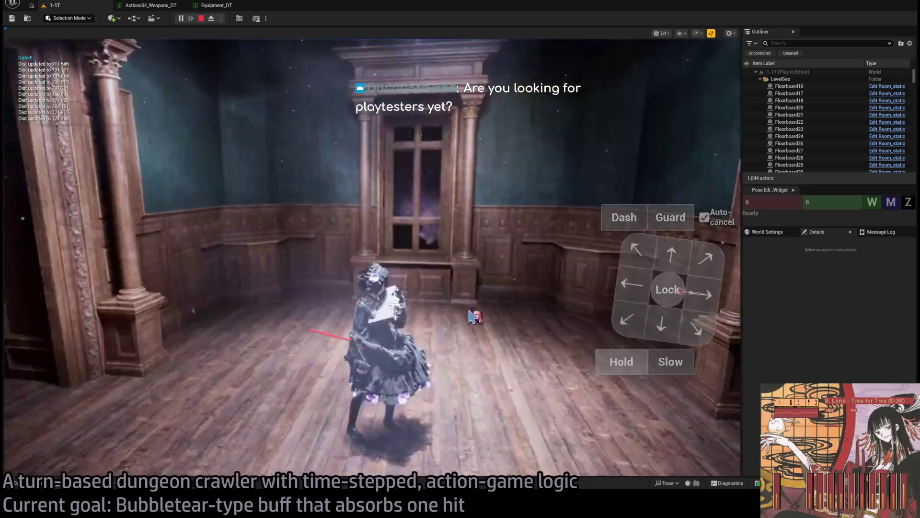
pyautogui.click(483, 318)
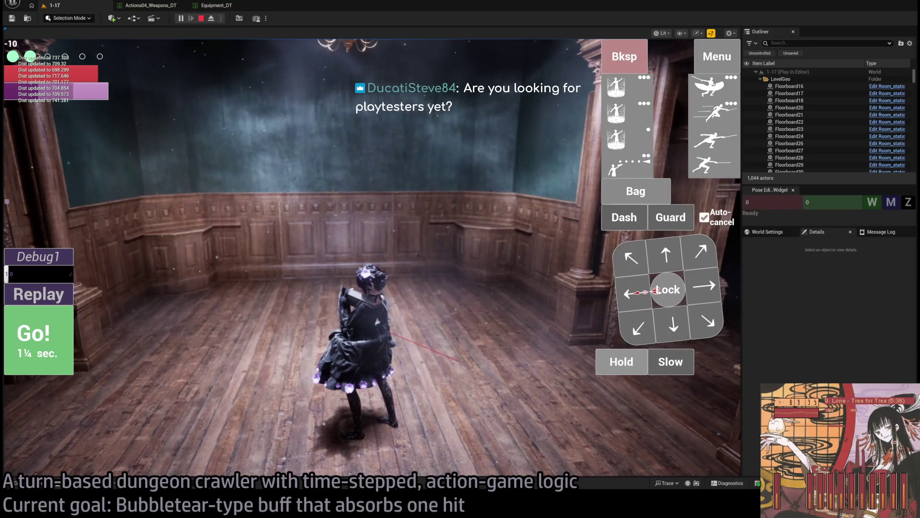
pyautogui.click(417, 359)
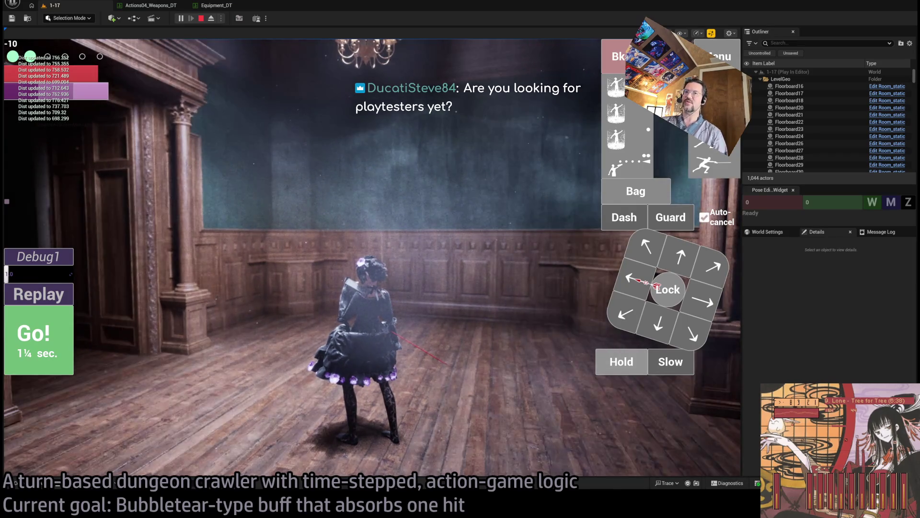
pyautogui.click(334, 320)
pyautogui.hotkey('shift', 'F1')
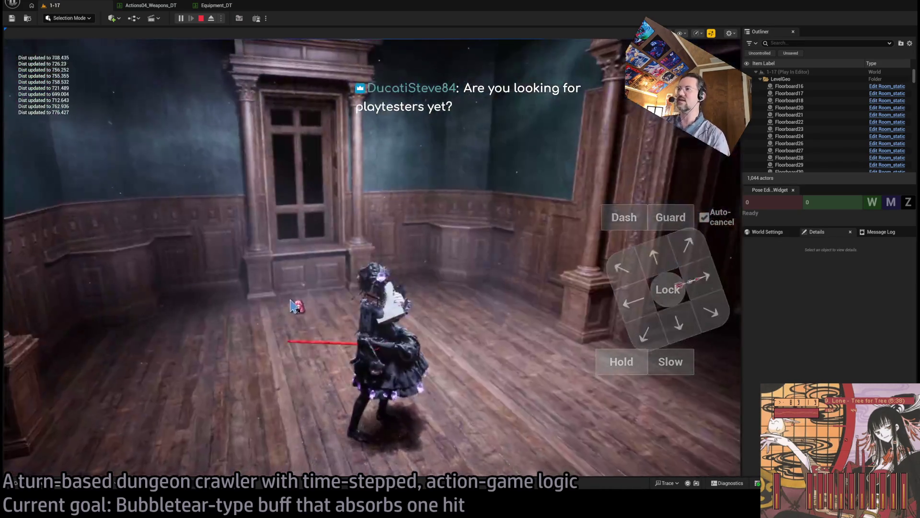
pyautogui.click(202, 18)
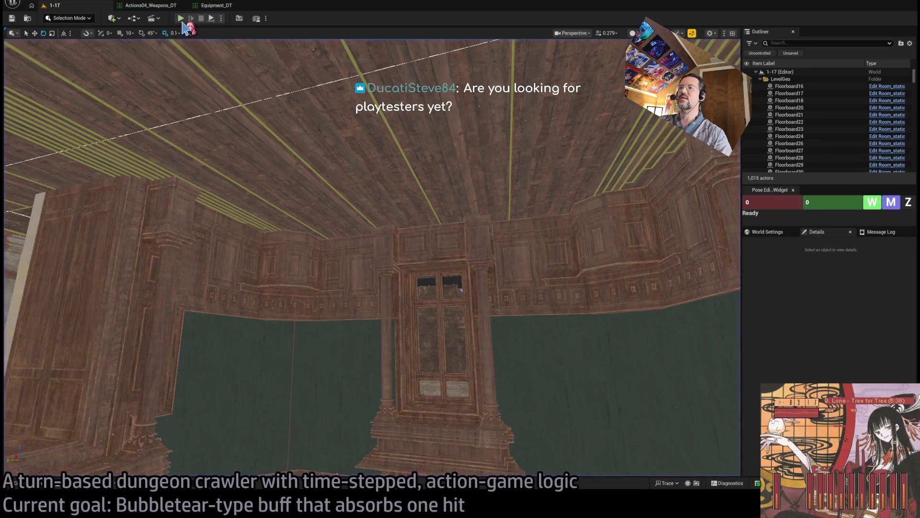
# - Start a new playtest with Alt+P and look around the hall
pyautogui.hotkey('alt', 'p')
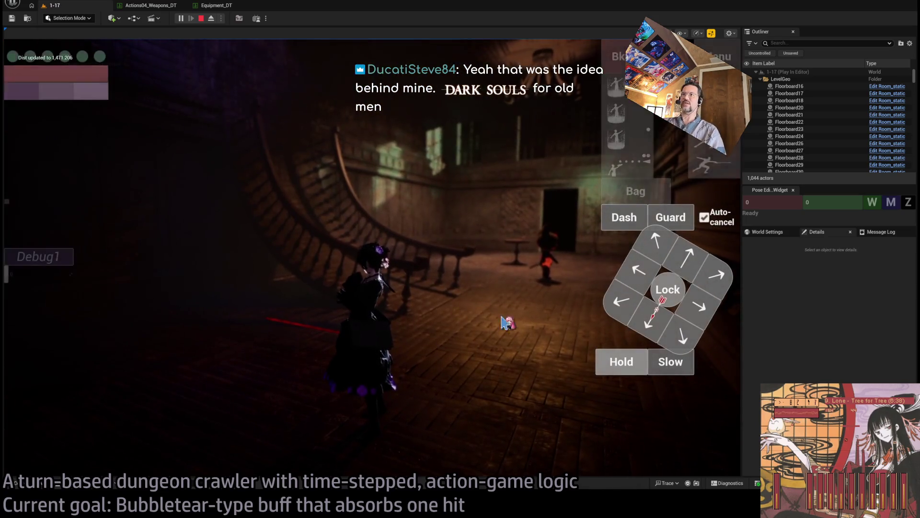
pyautogui.click(514, 273)
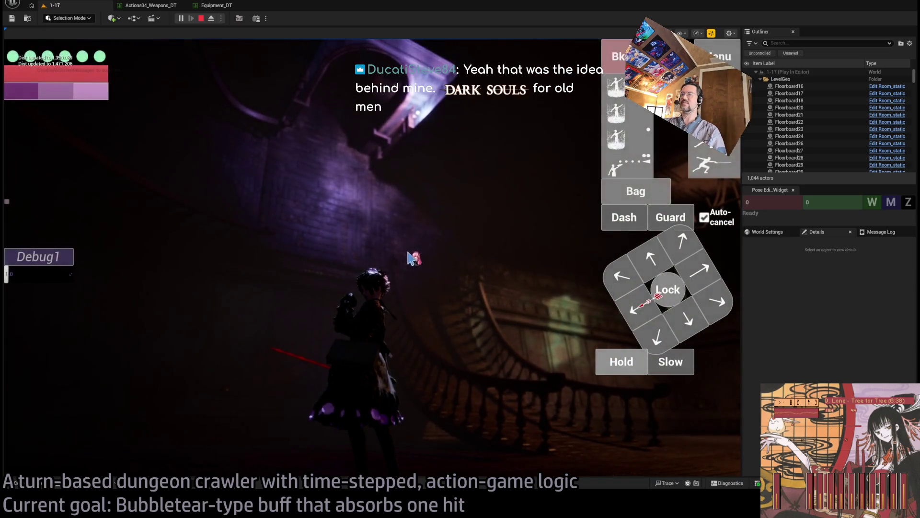
pyautogui.click(527, 328)
pyautogui.click(492, 272)
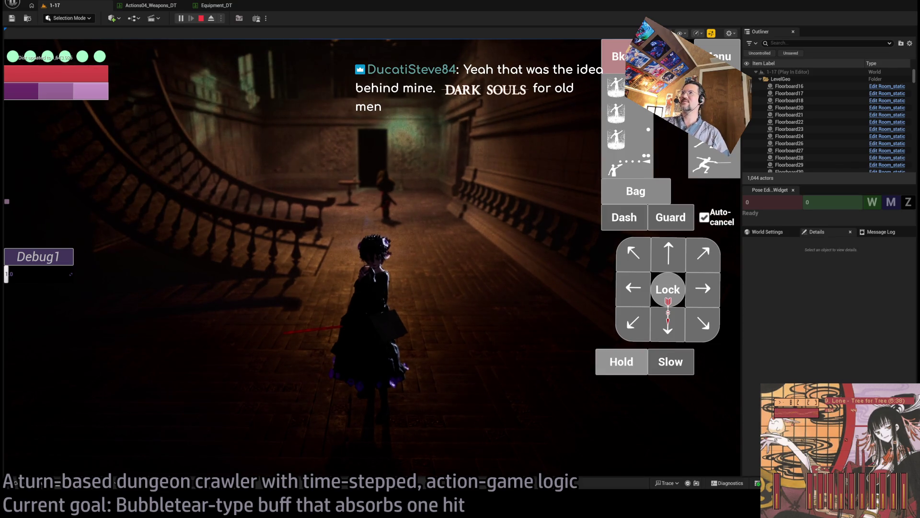
pyautogui.click(426, 301)
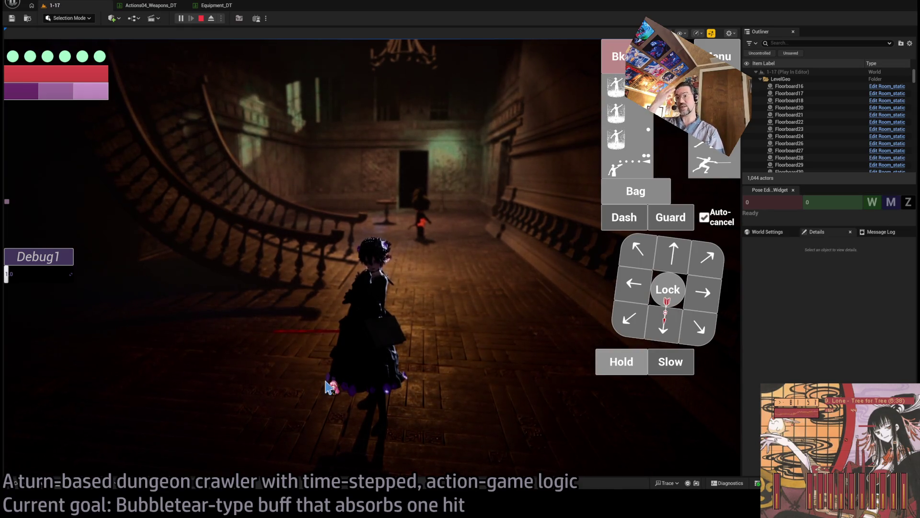
# - Advance the character one forward turn toward the enemy, then stop the session
pyautogui.click(673, 254)
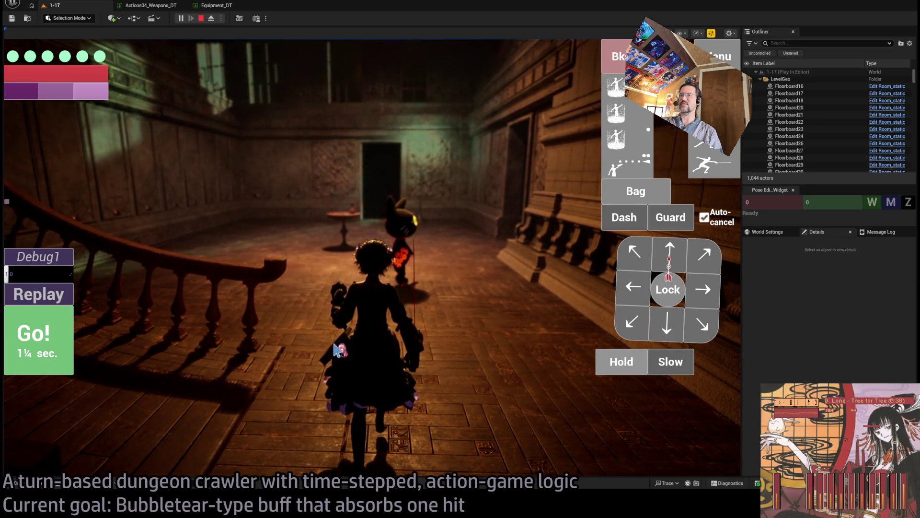
pyautogui.click(18, 335)
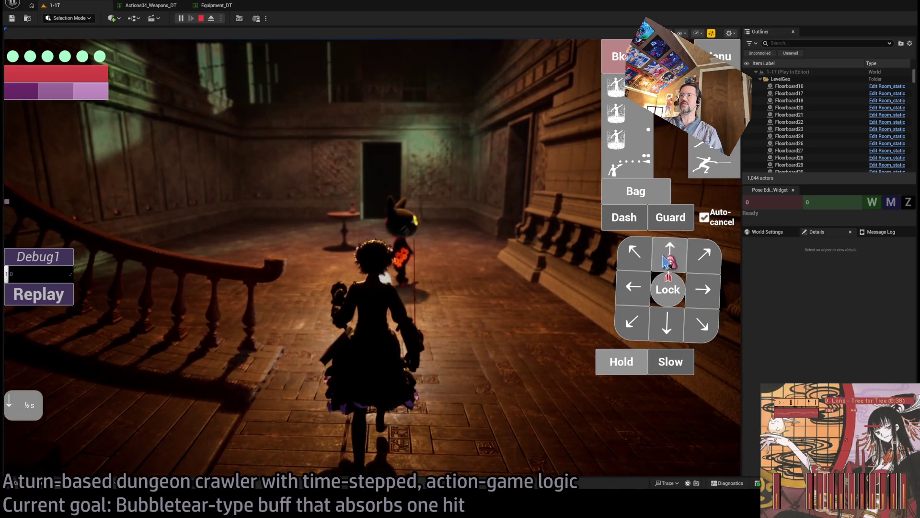
pyautogui.click(18, 336)
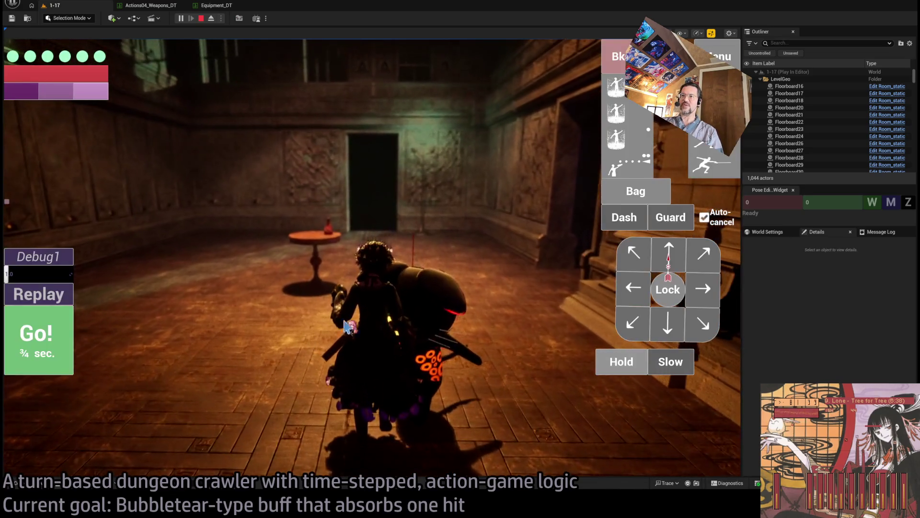
pyautogui.click(200, 18)
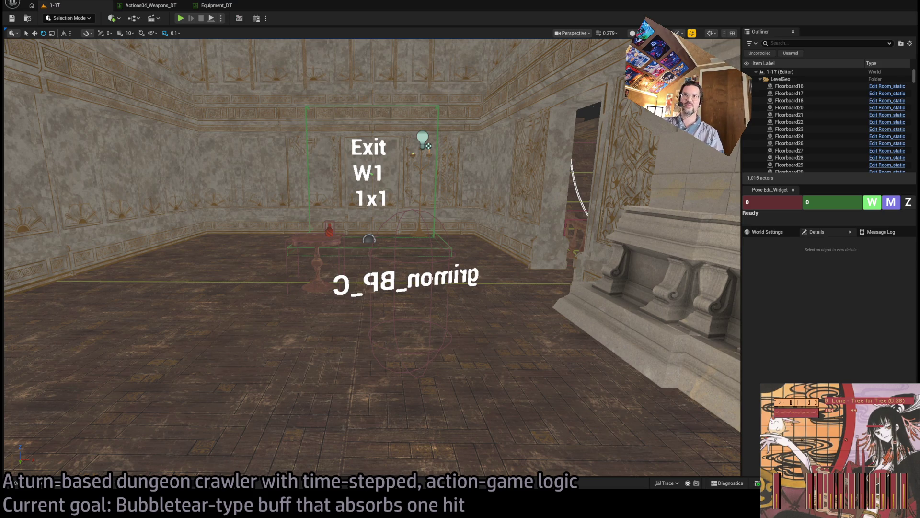
# - Rewrite the first ChatGPT prompt as a Gameplay Ability System overview question and resend it
pyautogui.hotkey('alt', 'Tab')
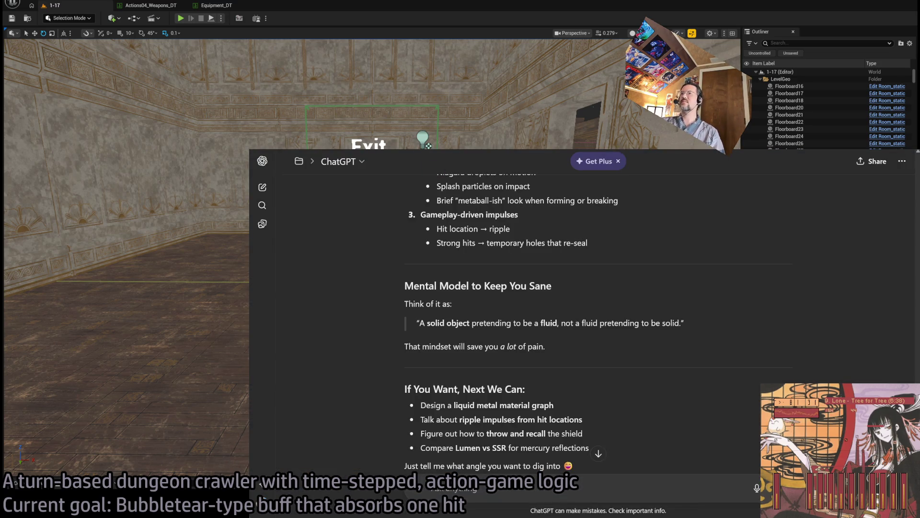
pyautogui.scroll(20, 524, 335)
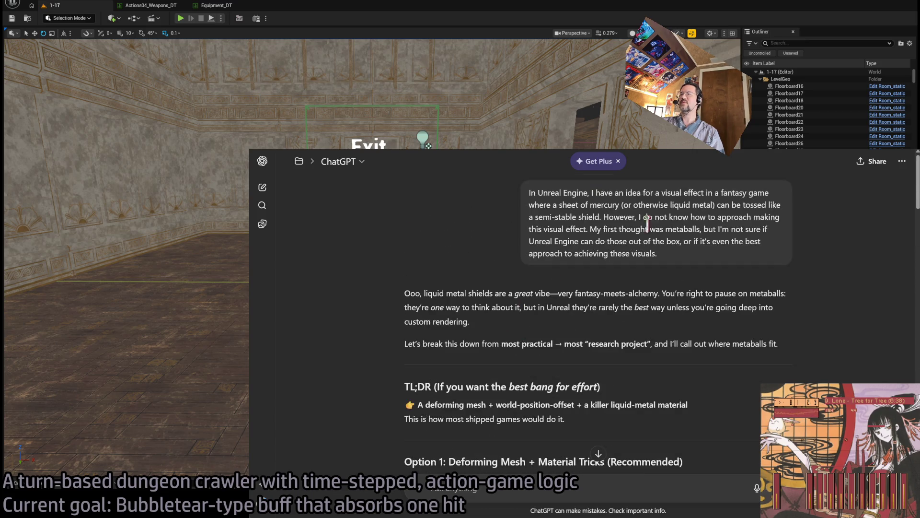
pyautogui.click(748, 275)
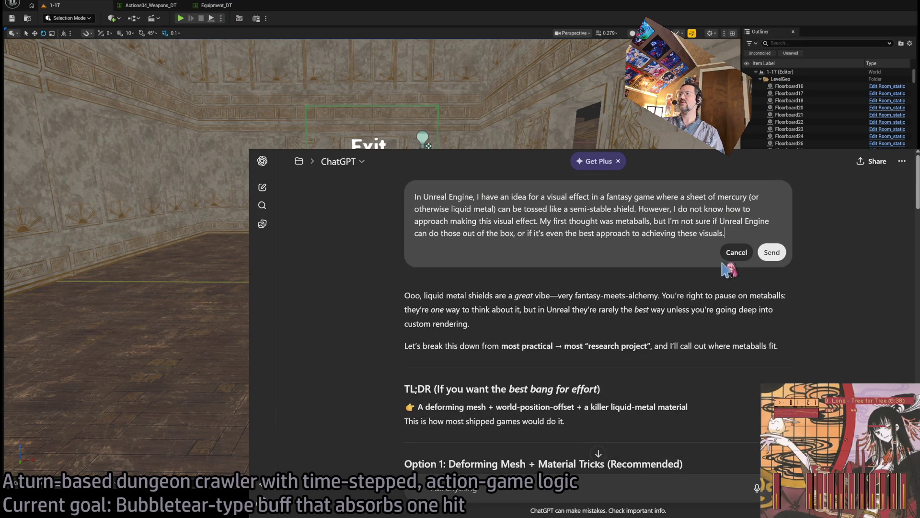
pyautogui.hotkey('ctrl', 'a')
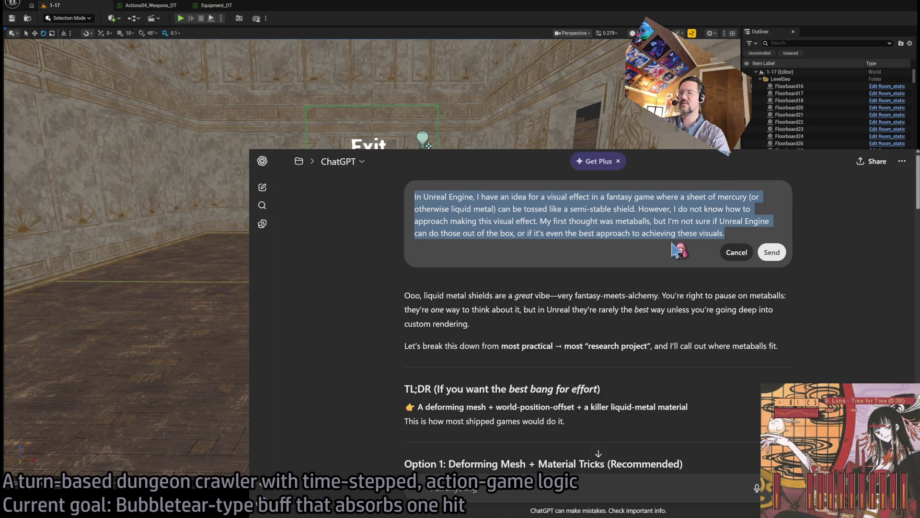
pyautogui.press('BackSpace')
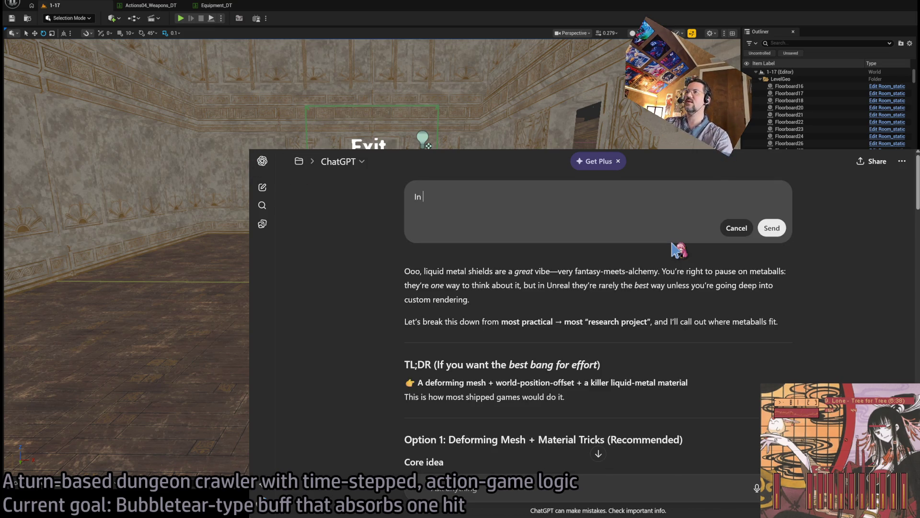
pyautogui.write('Unrea')
pyautogui.hotkey('ctrl', 'a')
pyautogui.write('Can y')
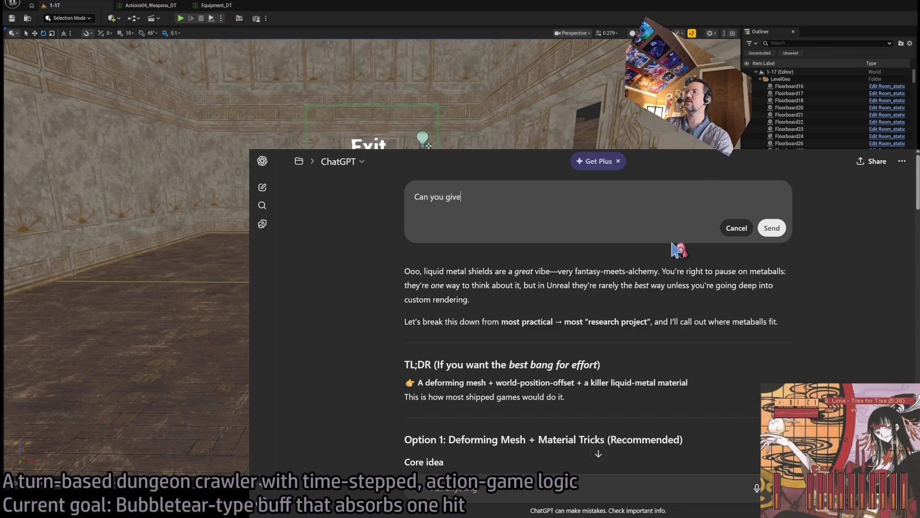
pyautogui.write('run')
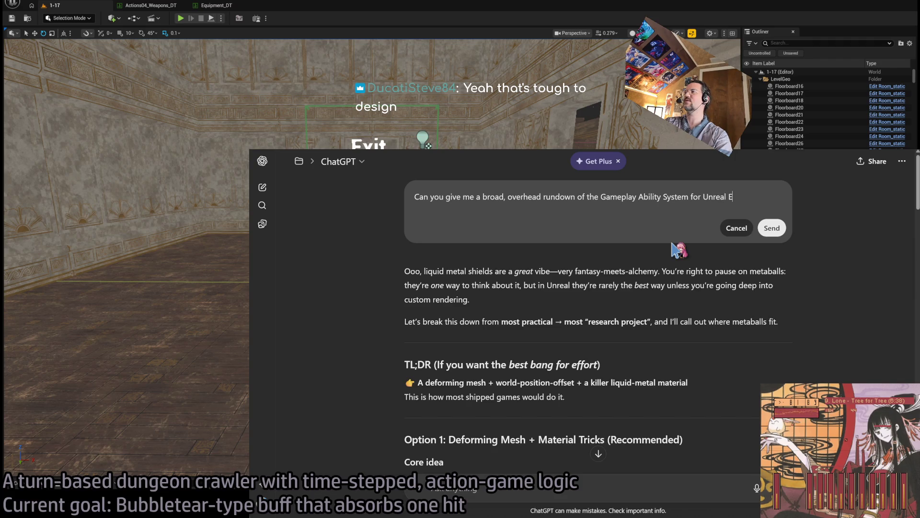
pyautogui.click(771, 228)
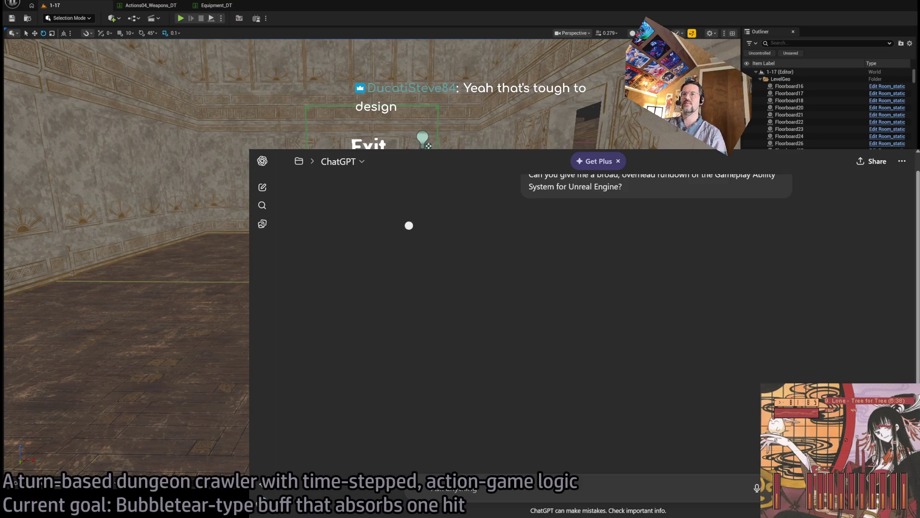
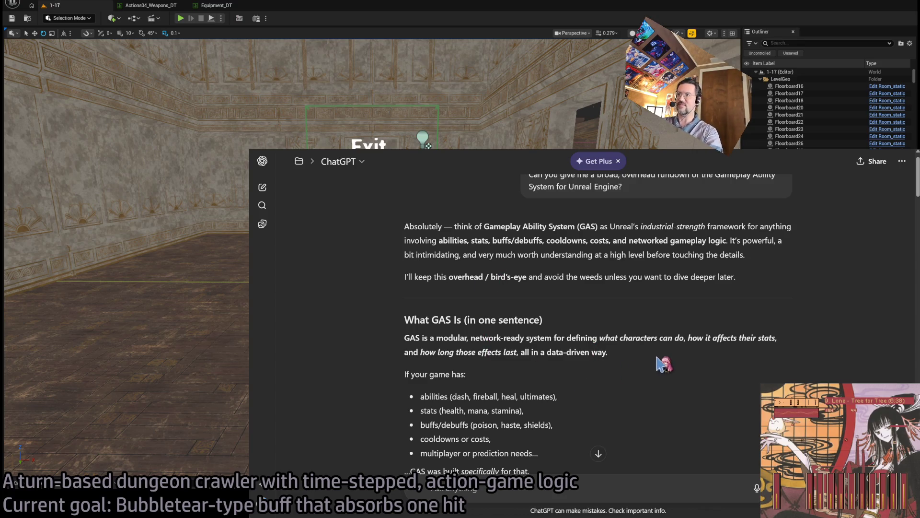
# - Zoom the ChatGPT page and read the opening 'Absolutely' paragraphs of the GAS answer
pyautogui.hotkey('ctrl', '+')
pyautogui.hotkey('ctrl', '+')
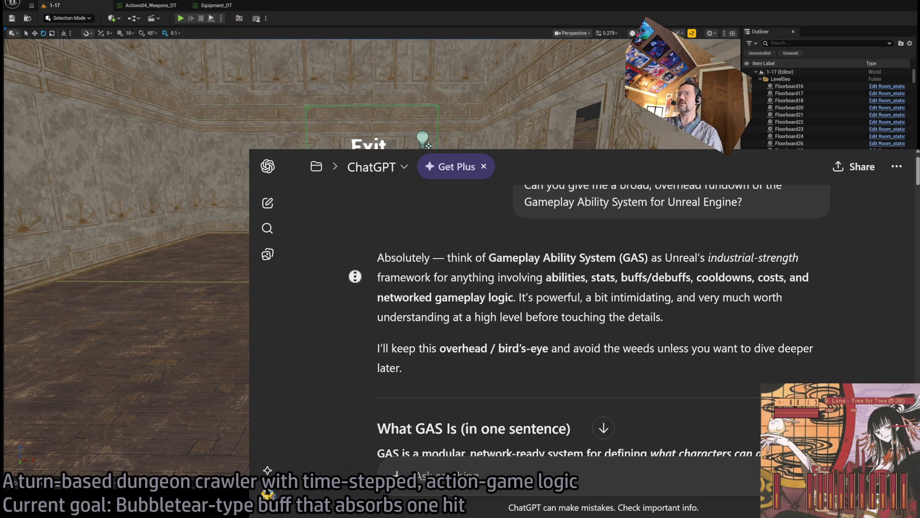
pyautogui.scroll(-1, 355, 276)
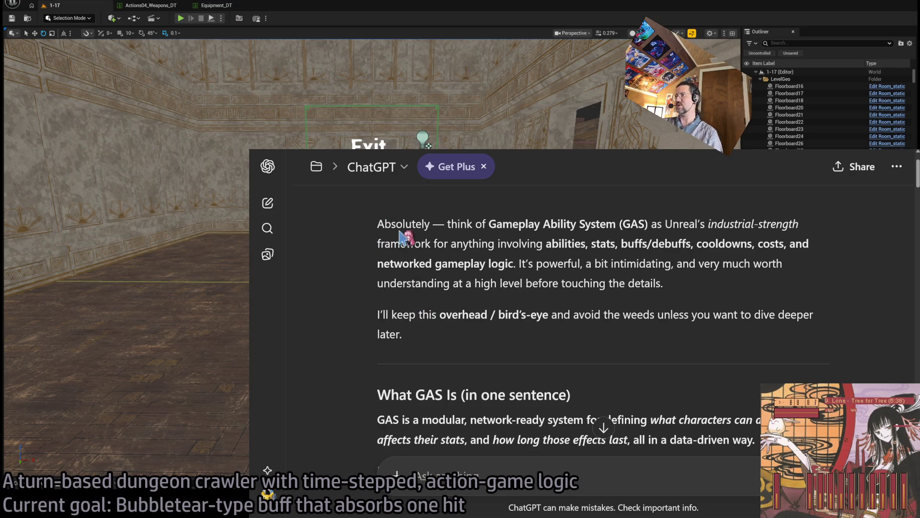
pyautogui.doubleClick(386, 223)
pyautogui.moveTo(387, 216); pyautogui.dragTo(456, 352)
pyautogui.click(460, 350)
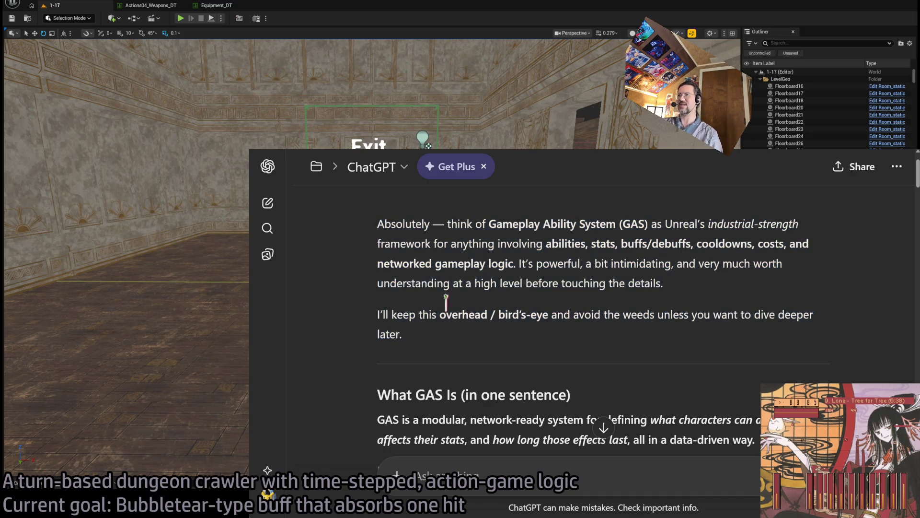
# - Go over the 'What GAS Is' section and its one-sentence definition of GAS
pyautogui.scroll(-1, 342, 255)
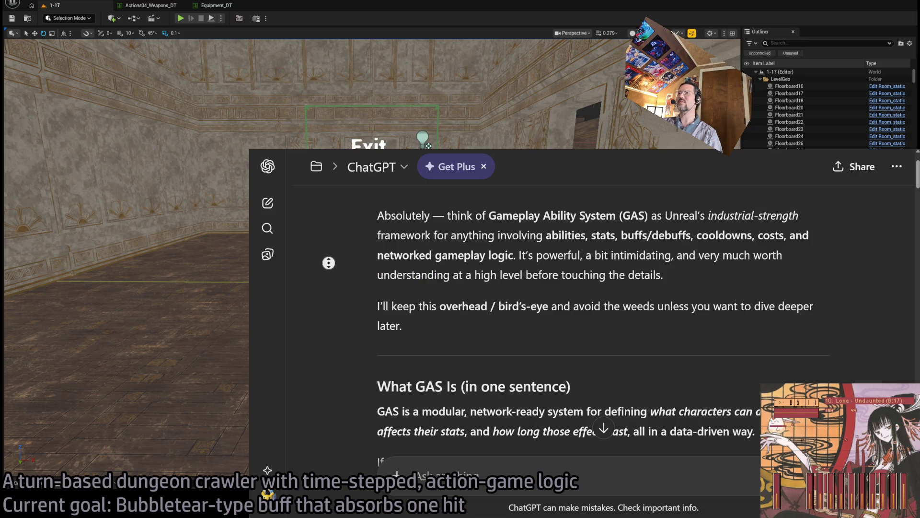
pyautogui.scroll(-1, 335, 273)
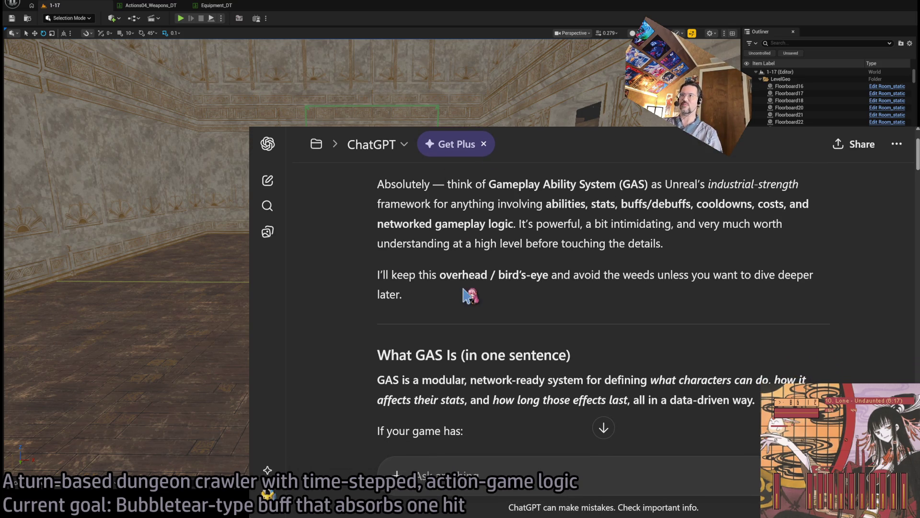
pyautogui.scroll(1, 356, 275)
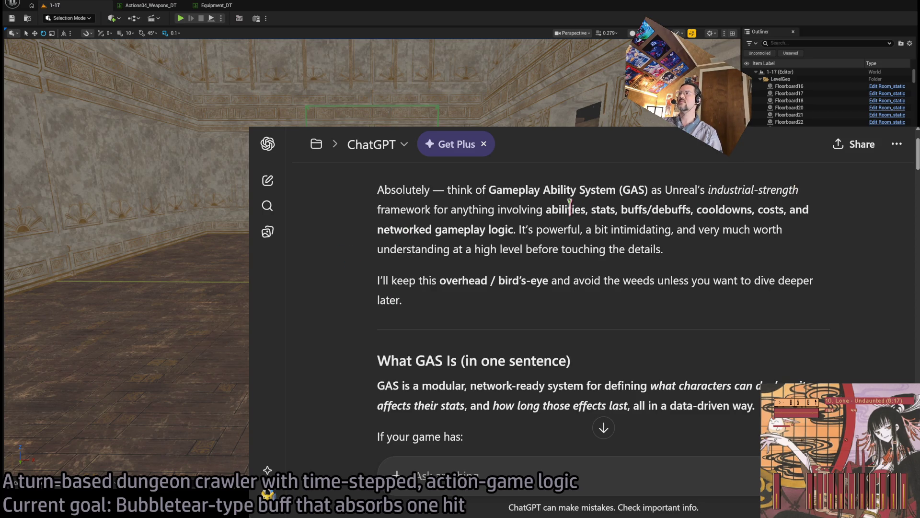
pyautogui.scroll(-4, 527, 268)
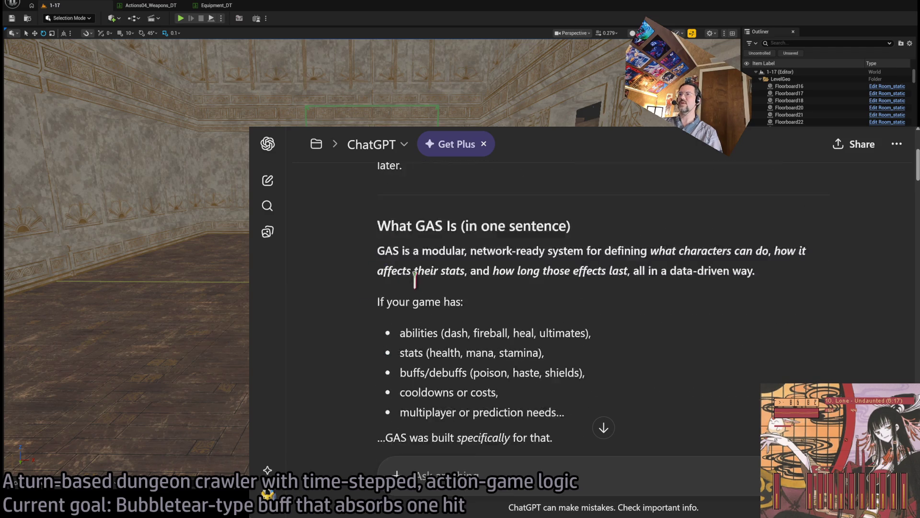
pyautogui.scroll(1, 356, 245)
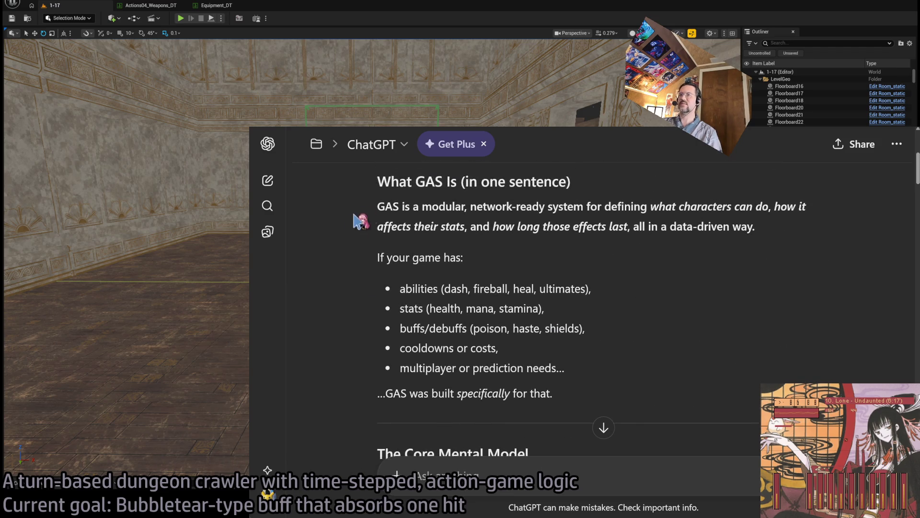
pyautogui.moveTo(378, 181)
pyautogui.mouseDown()
pyautogui.moveTo(596, 345)
pyautogui.moveTo(631, 411)
pyautogui.mouseUp()
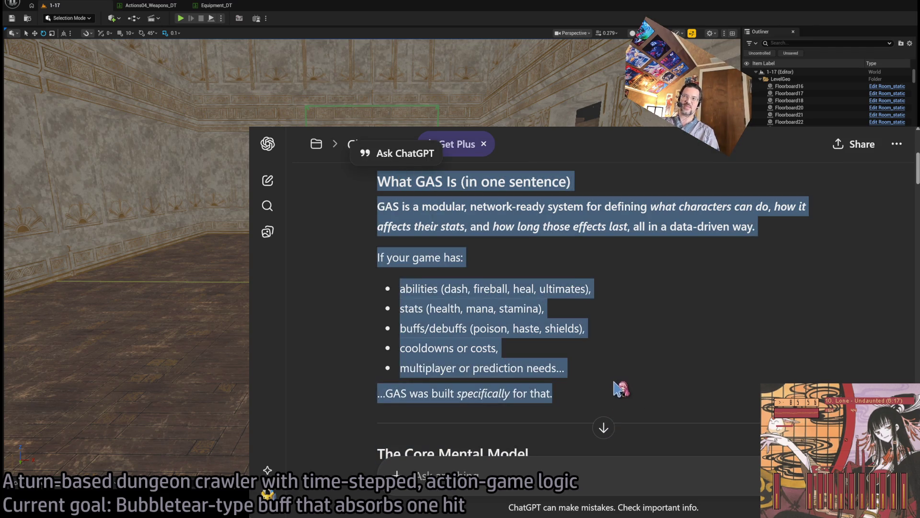
pyautogui.click(618, 396)
pyautogui.tripleClick(391, 185)
pyautogui.click(499, 242)
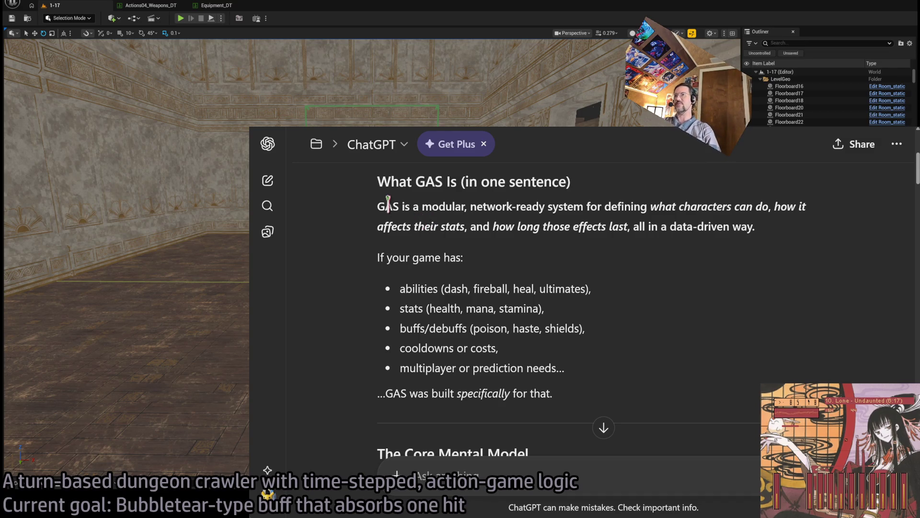
pyautogui.moveTo(385, 201); pyautogui.dragTo(546, 208)
pyautogui.click(483, 261)
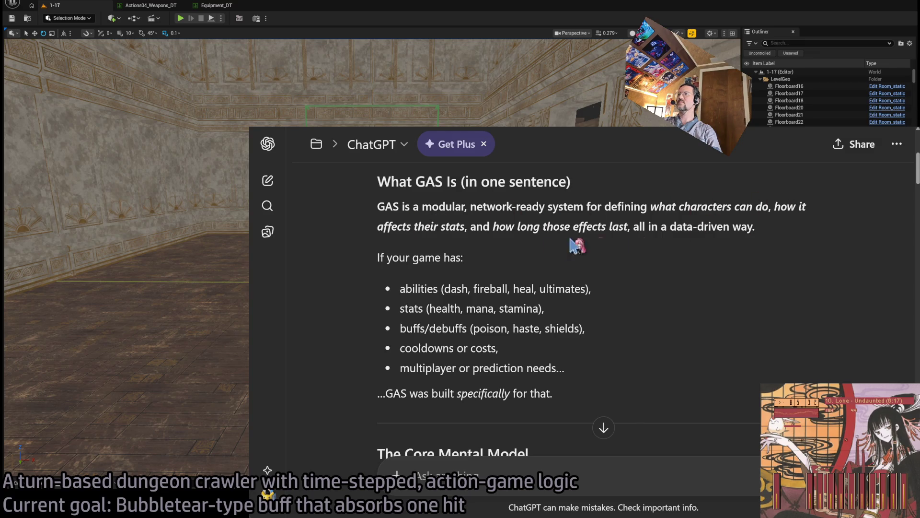
pyautogui.scroll(-1, 349, 274)
pyautogui.scroll(-5, 348, 274)
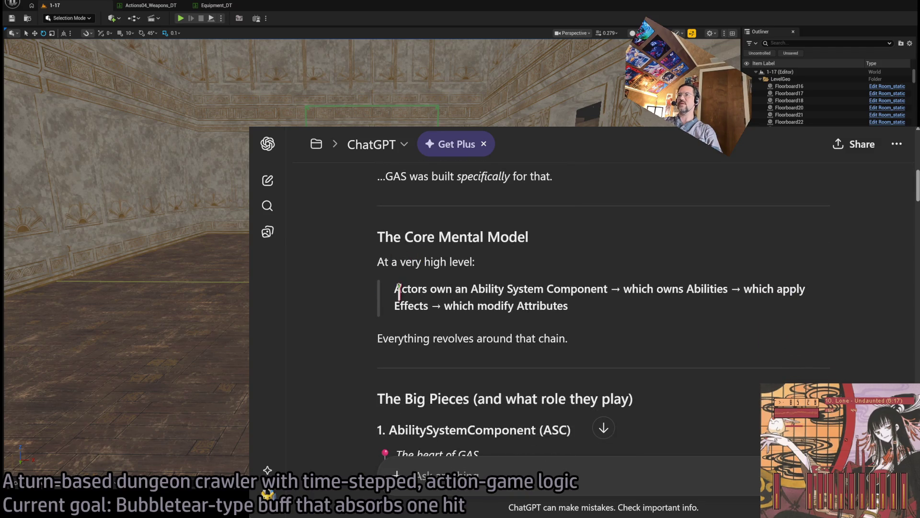
pyautogui.moveTo(396, 290); pyautogui.dragTo(557, 289)
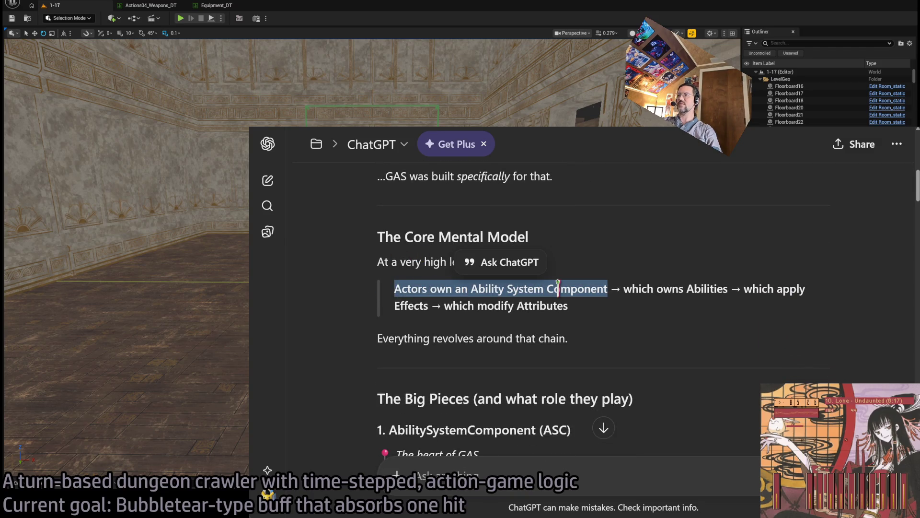
pyautogui.moveTo(643, 288)
pyautogui.mouseDown()
pyautogui.moveTo(708, 290)
pyautogui.moveTo(403, 305)
pyautogui.moveTo(411, 304)
pyautogui.mouseUp()
pyautogui.doubleClick(755, 288)
pyautogui.moveTo(473, 306)
pyautogui.mouseDown()
pyautogui.moveTo(552, 307)
pyautogui.moveTo(446, 305)
pyautogui.moveTo(568, 305)
pyautogui.mouseUp()
pyautogui.click(625, 326)
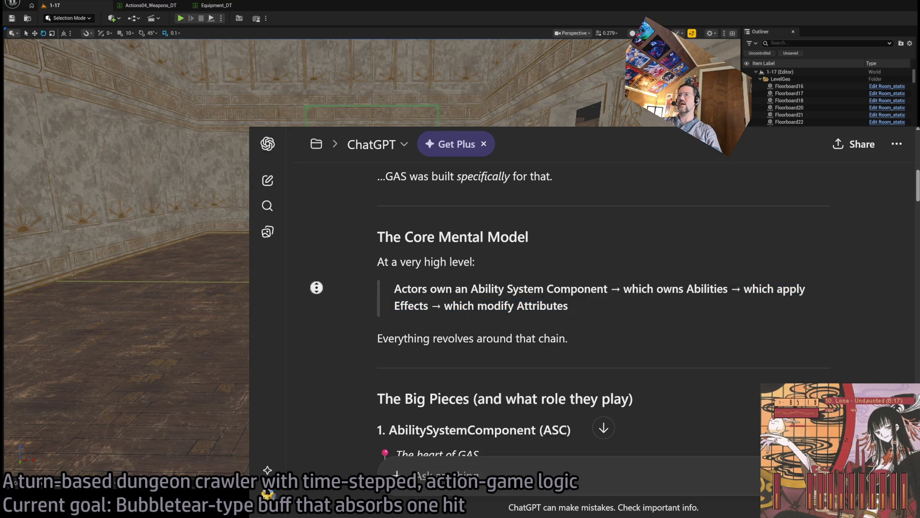
pyautogui.middleClick(315, 313)
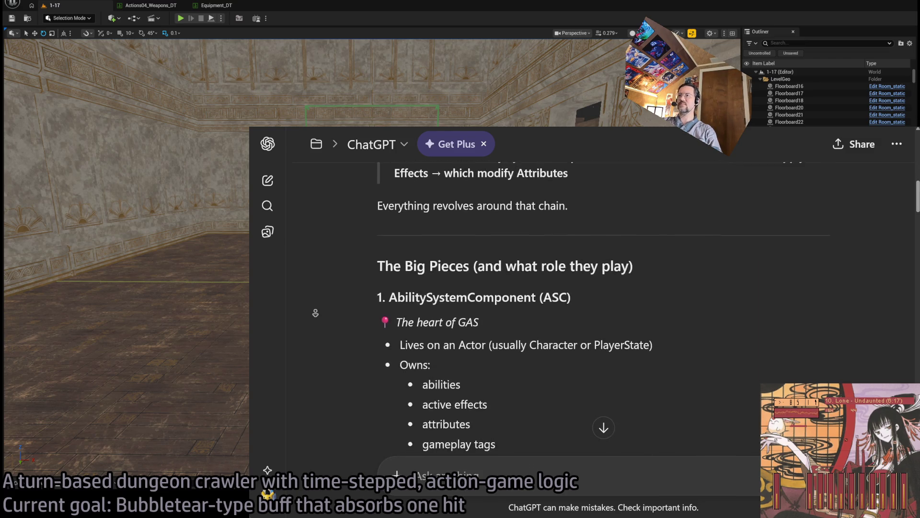
pyautogui.middleClick(316, 314)
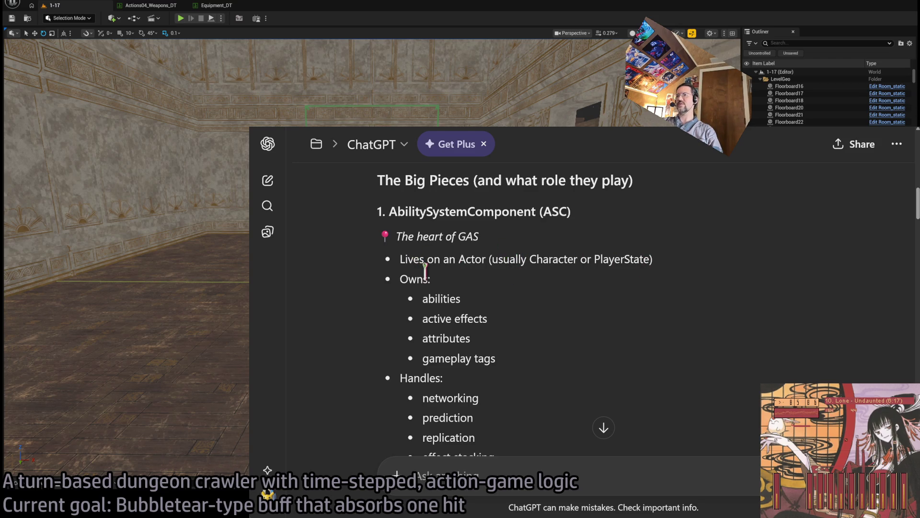
pyautogui.tripleClick(498, 213)
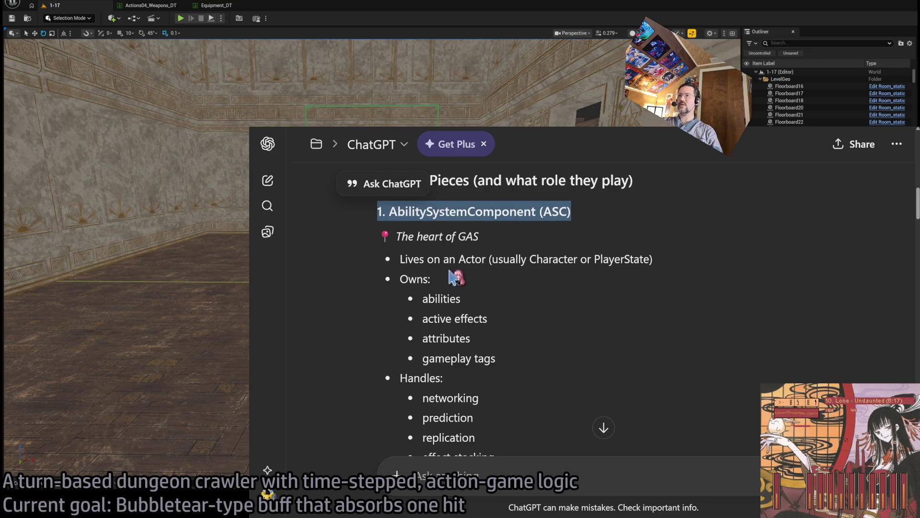
pyautogui.click(316, 267)
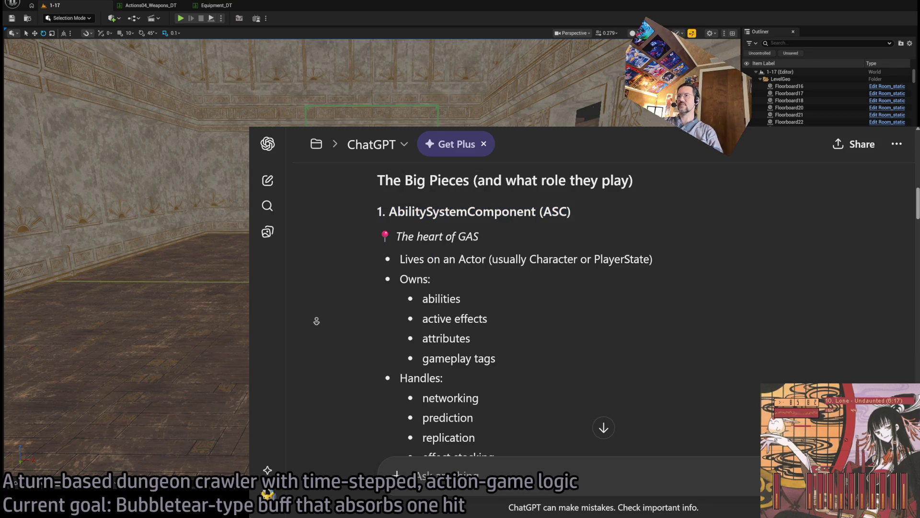
pyautogui.scroll(-1, 532, 306)
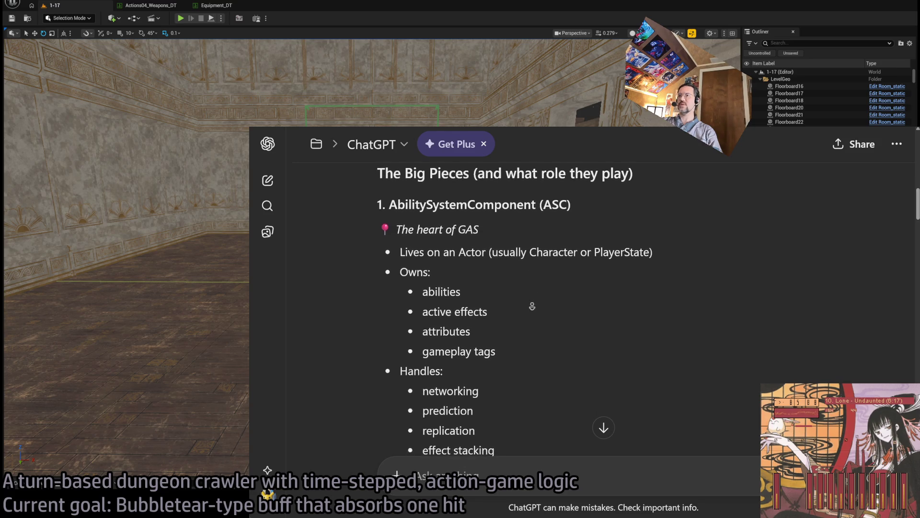
pyautogui.middleClick(532, 305)
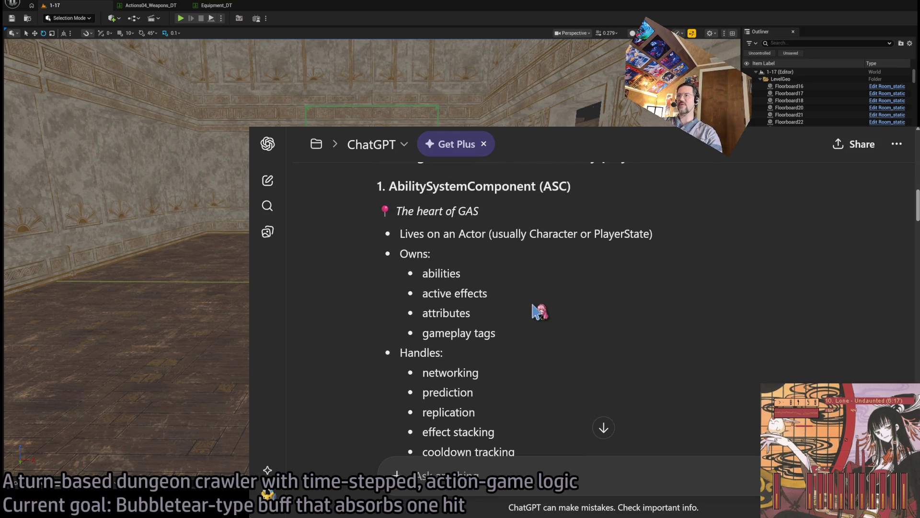
pyautogui.doubleClick(455, 312)
pyautogui.moveTo(423, 333); pyautogui.dragTo(497, 334)
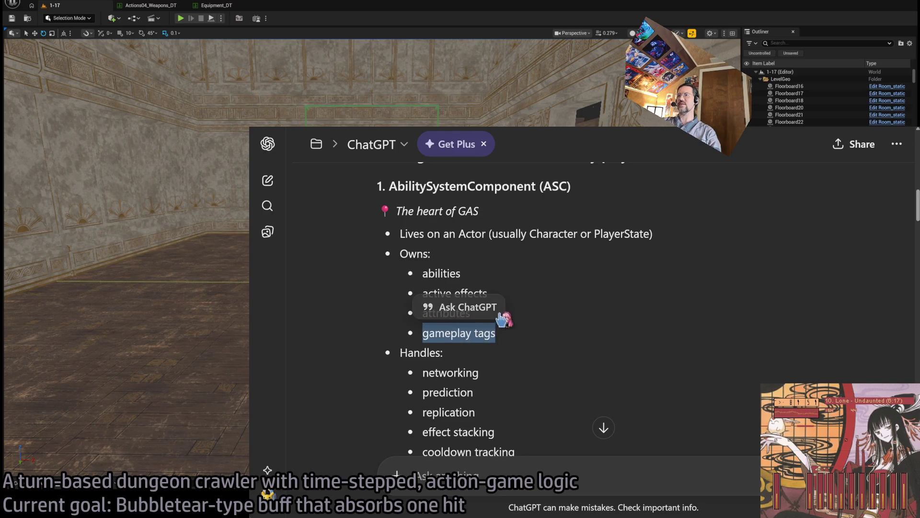
pyautogui.click(503, 319)
pyautogui.press('BackSpace')
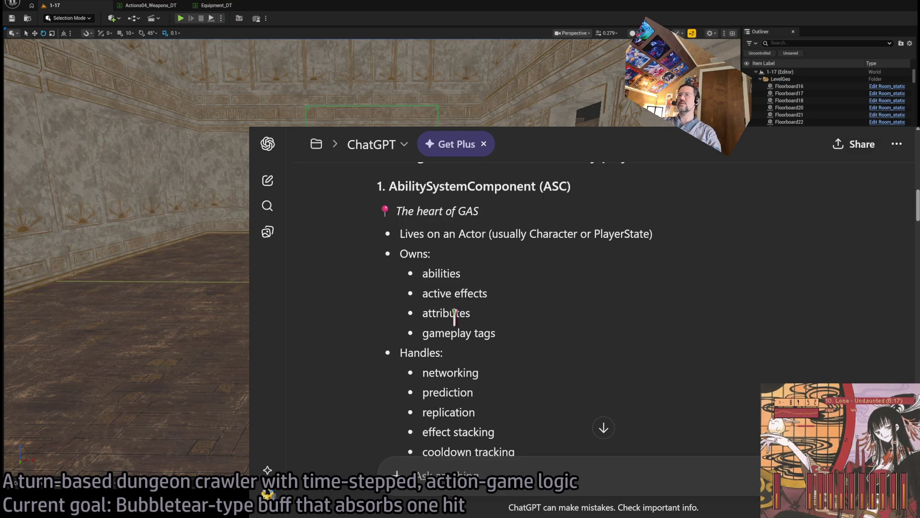
pyautogui.doubleClick(454, 314)
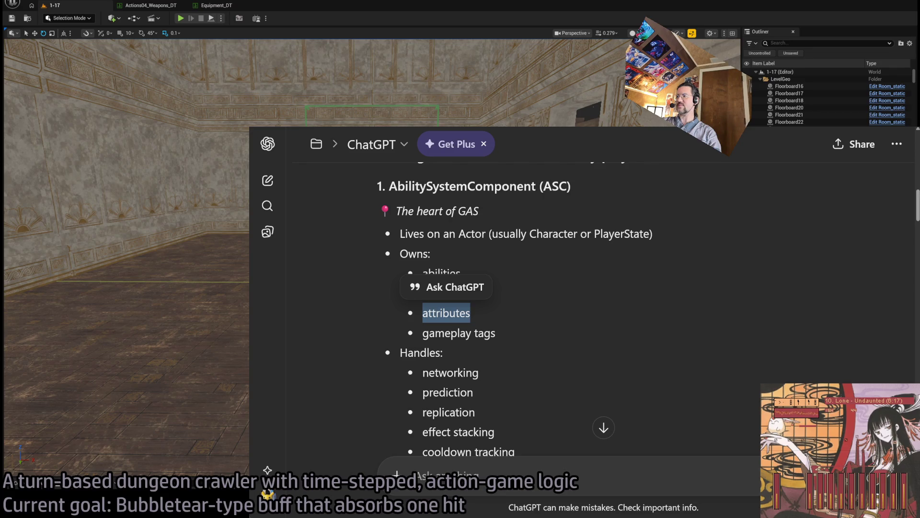
pyautogui.click(195, 257)
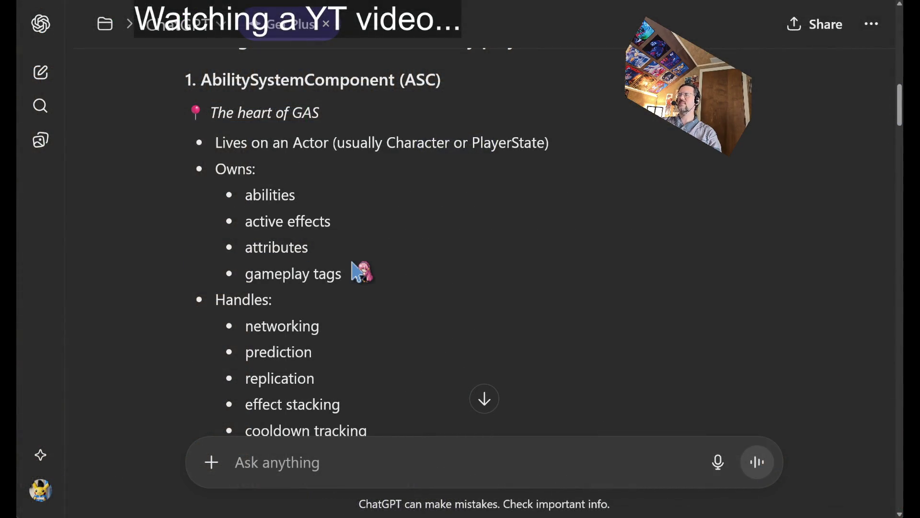
# - Re-read the ASC text about attributes and its ownership list
pyautogui.doubleClick(277, 248)
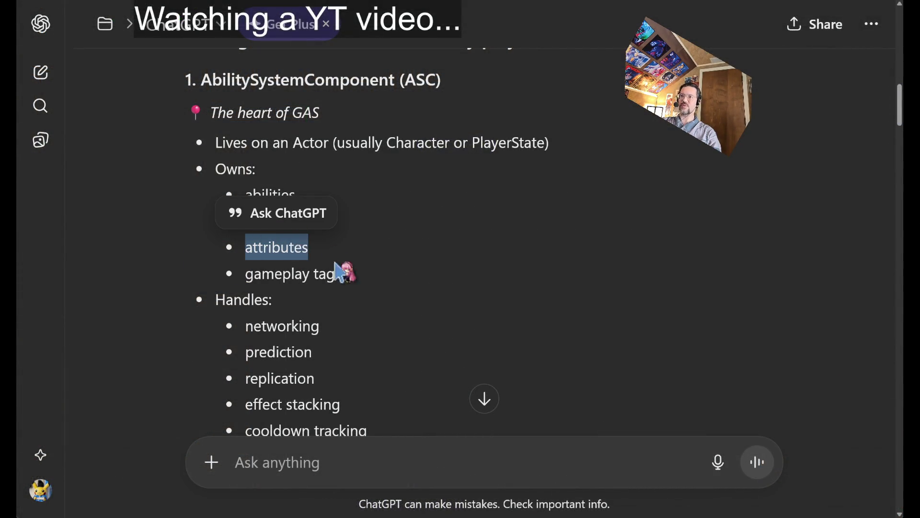
pyautogui.click(599, 246)
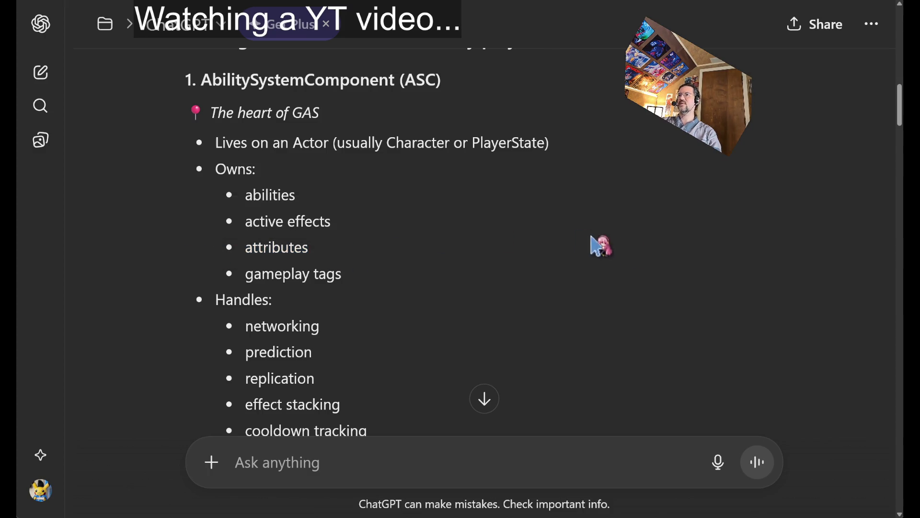
pyautogui.doubleClick(300, 248)
pyautogui.click(467, 265)
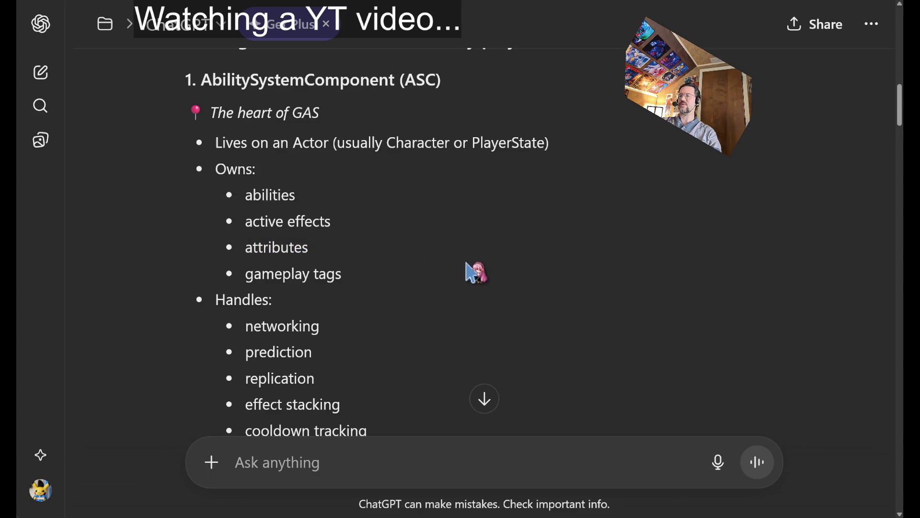
pyautogui.scroll(1, 349, 198)
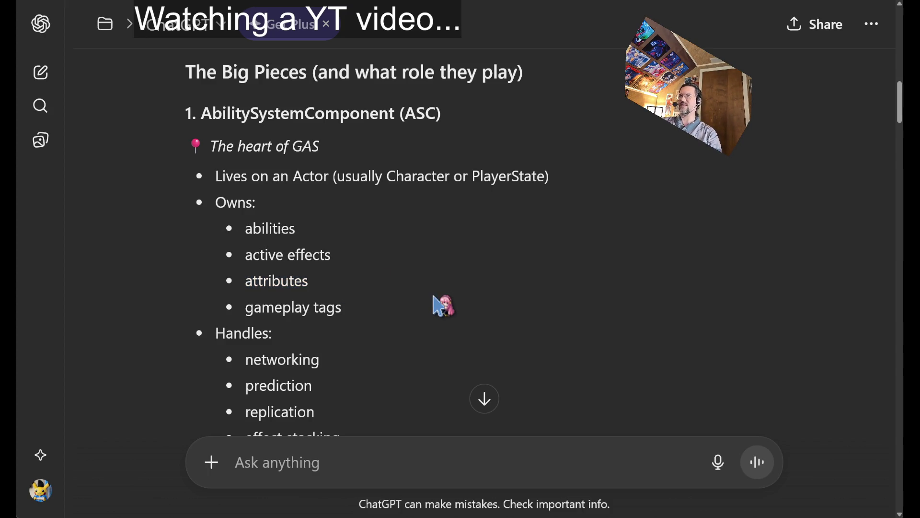
pyautogui.moveTo(444, 305); pyautogui.dragTo(366, 165)
pyautogui.click(206, 277)
# - Read the ASC handles bullets on cooldown tracking and effect stacking
pyautogui.scroll(-2, 180, 294)
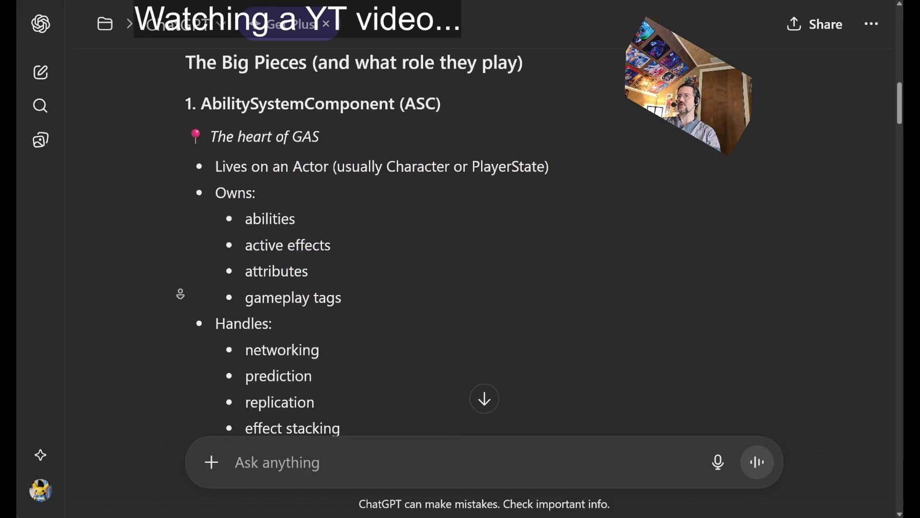
pyautogui.scroll(-1, 180, 294)
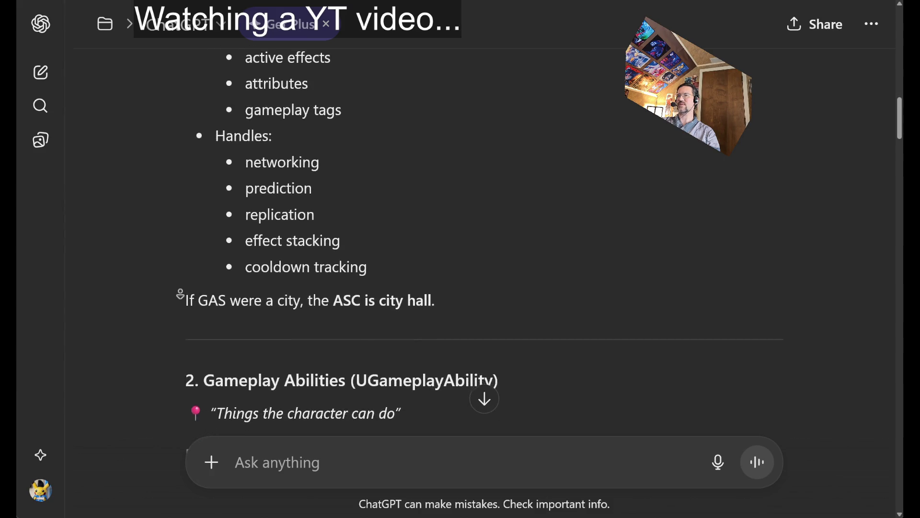
pyautogui.middleClick(180, 294)
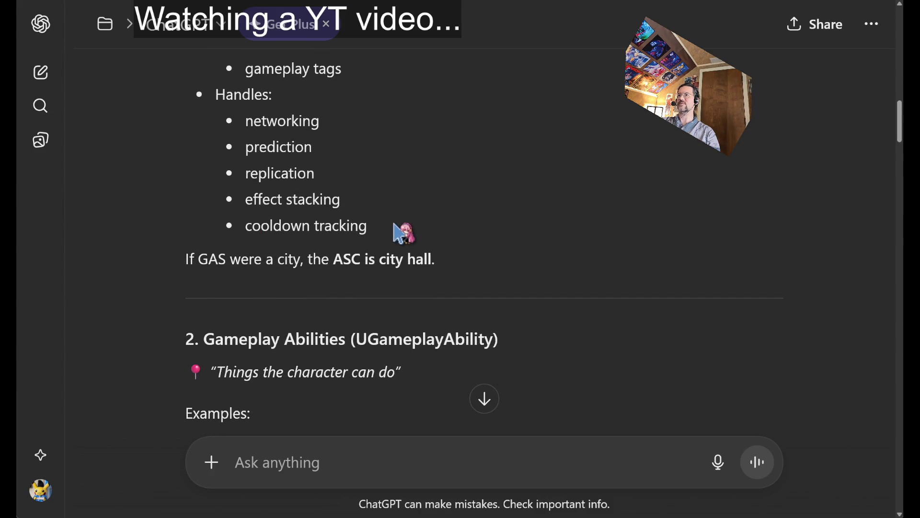
pyautogui.moveTo(394, 230)
pyautogui.mouseDown()
pyautogui.moveTo(405, 230)
pyautogui.moveTo(387, 206)
pyautogui.mouseUp()
pyautogui.tripleClick(301, 222)
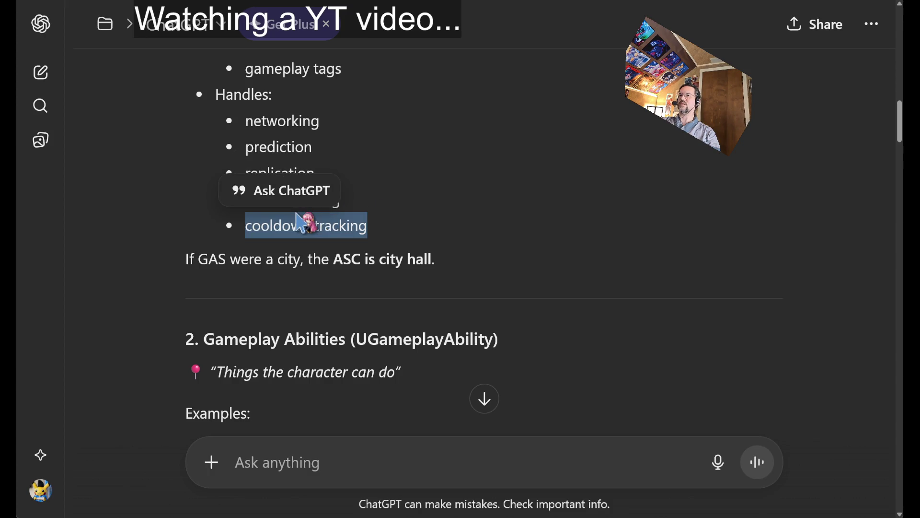
pyautogui.moveTo(405, 240)
pyautogui.mouseDown()
pyautogui.moveTo(226, 199)
pyautogui.moveTo(339, 216)
pyautogui.moveTo(228, 281)
pyautogui.mouseUp()
pyautogui.click(284, 199)
pyautogui.click(170, 261)
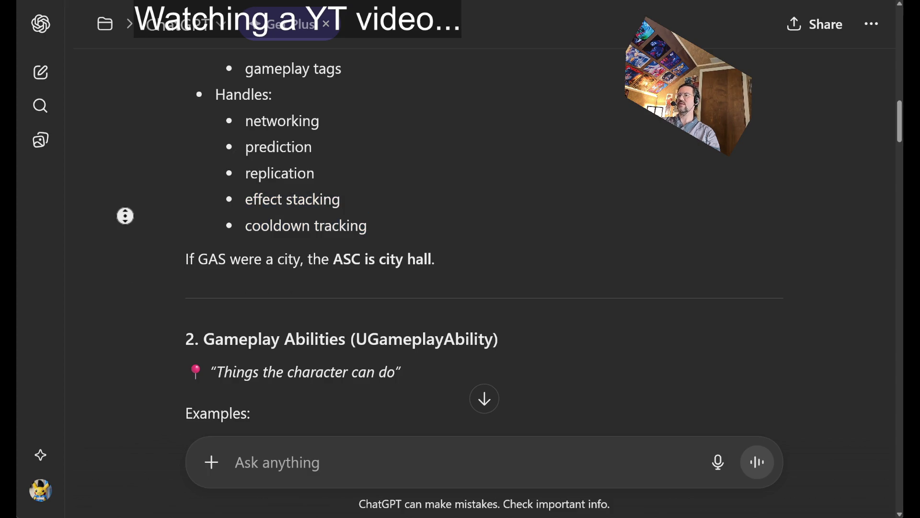
# - Scroll past the AbilitySystemComponent part toward the Gameplay Abilities section
pyautogui.scroll(-1, 120, 244)
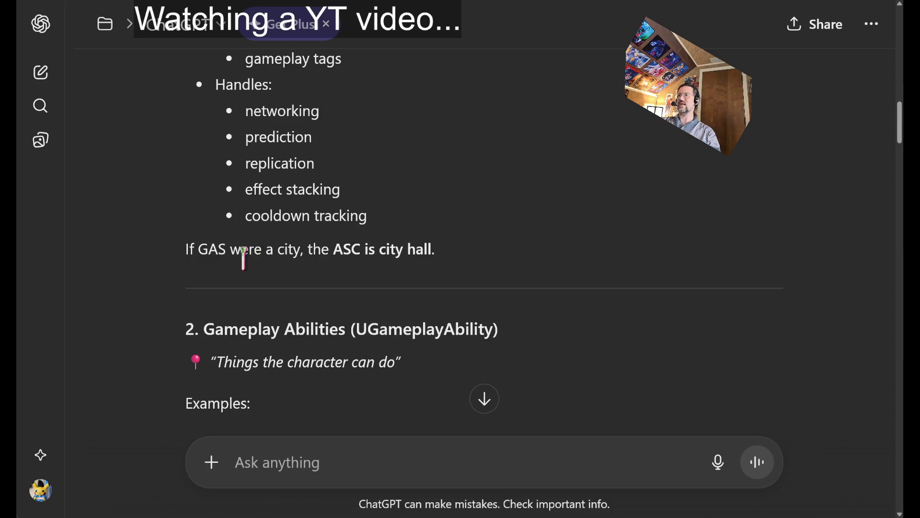
pyautogui.scroll(5, 516, 300)
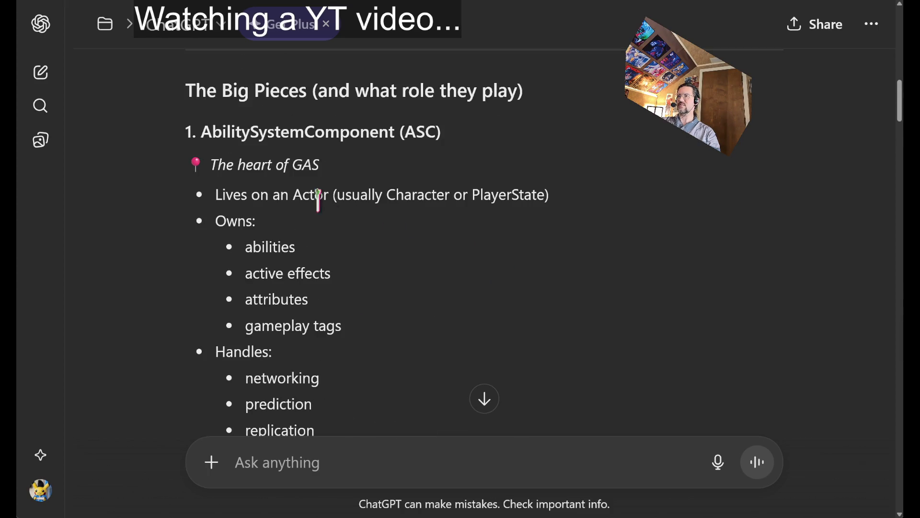
pyautogui.doubleClick(228, 133)
pyautogui.scroll(-7, 400, 210)
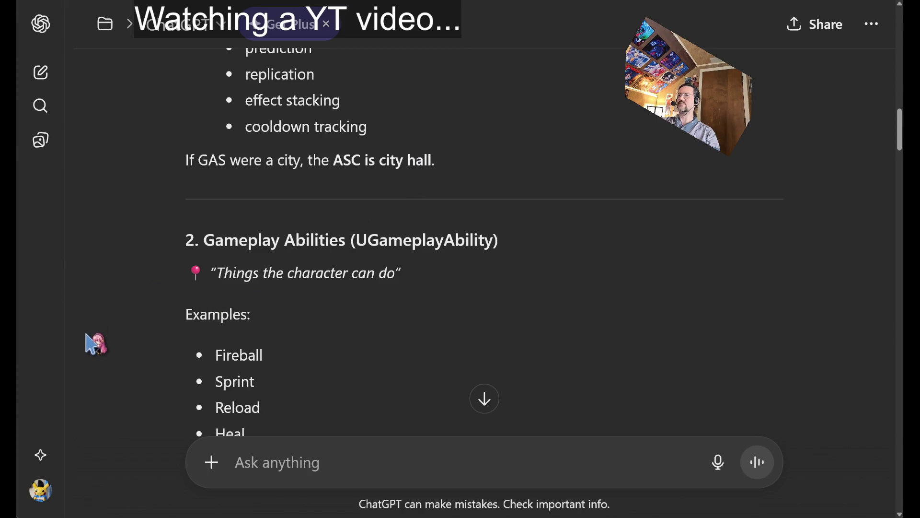
# - Read the UGameplayAbility section's example list, including Heal and Open Door
pyautogui.middleClick(559, 273)
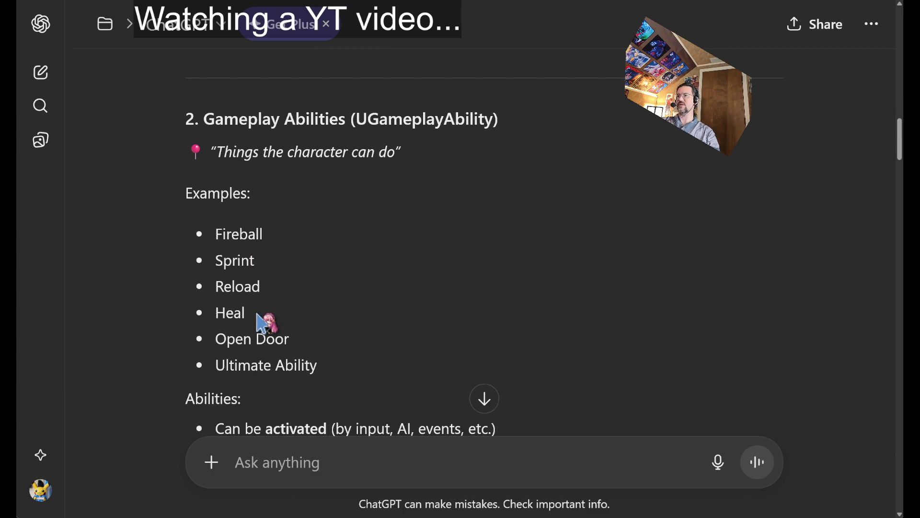
pyautogui.doubleClick(230, 314)
pyautogui.doubleClick(232, 337)
pyautogui.click(379, 363)
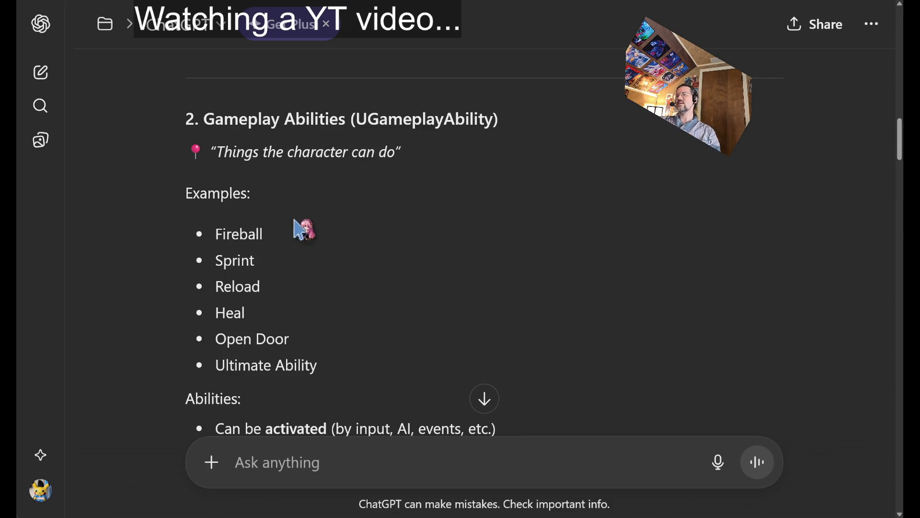
pyautogui.moveTo(294, 221)
pyautogui.mouseDown()
pyautogui.moveTo(360, 364)
pyautogui.moveTo(339, 370)
pyautogui.moveTo(338, 214)
pyautogui.mouseUp()
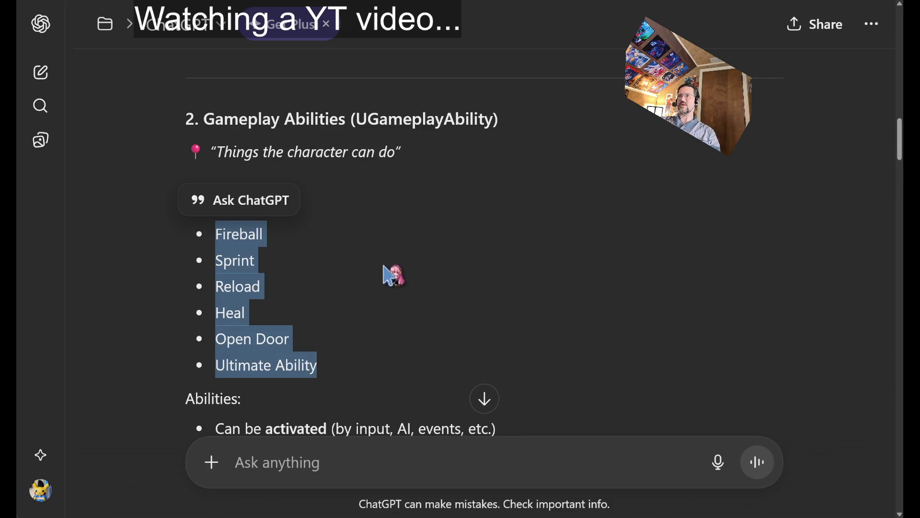
pyautogui.click(350, 286)
pyautogui.moveTo(345, 370); pyautogui.dragTo(323, 211)
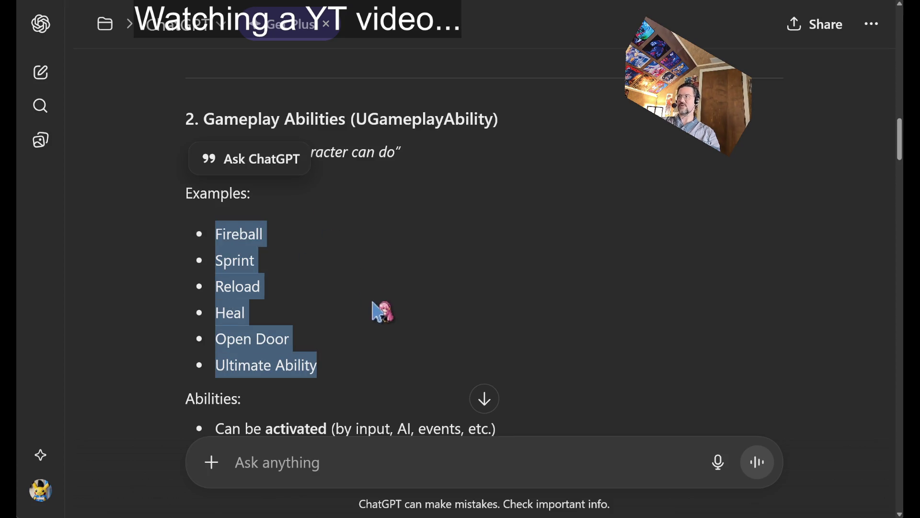
pyautogui.click(437, 342)
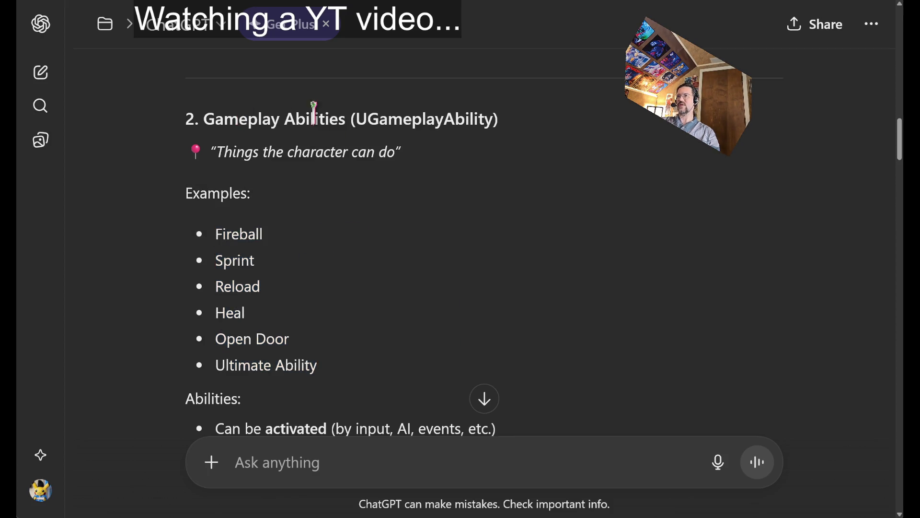
pyautogui.doubleClick(402, 115)
pyautogui.click(421, 208)
pyautogui.doubleClick(365, 119)
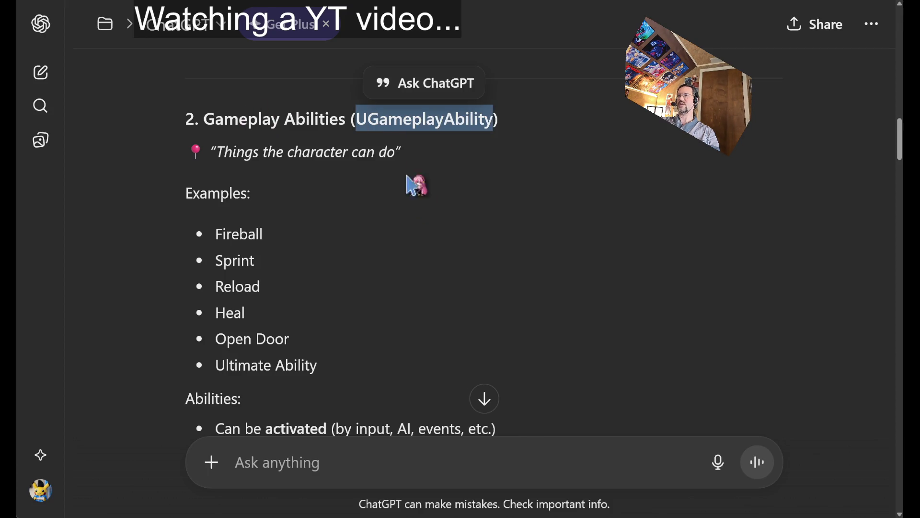
pyautogui.click(454, 282)
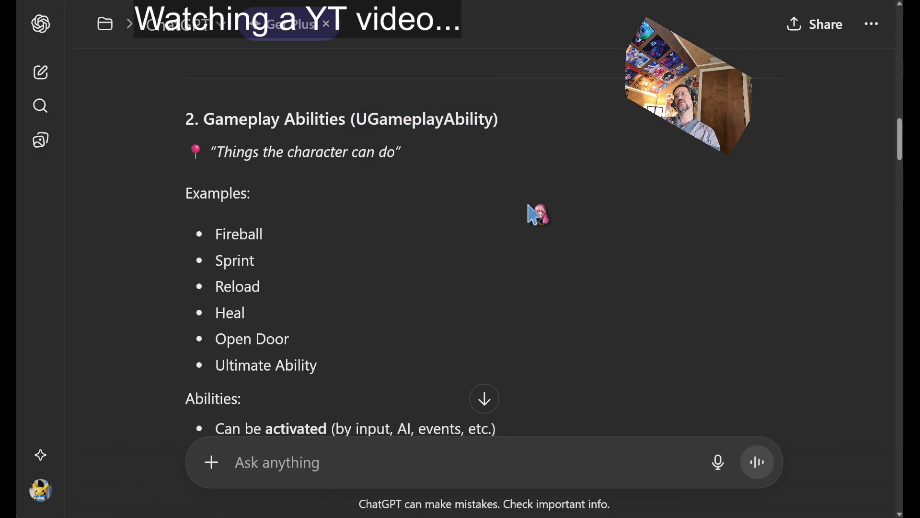
# - Scroll to what abilities can do and highlight the 'Contain logic (C++ or Blueprint)' bullet
pyautogui.scroll(-1, 417, 233)
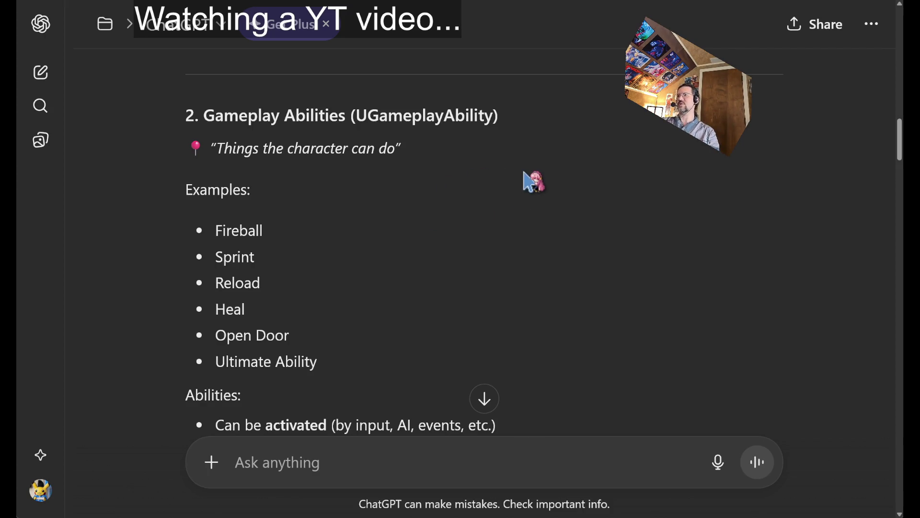
pyautogui.scroll(-1, 513, 203)
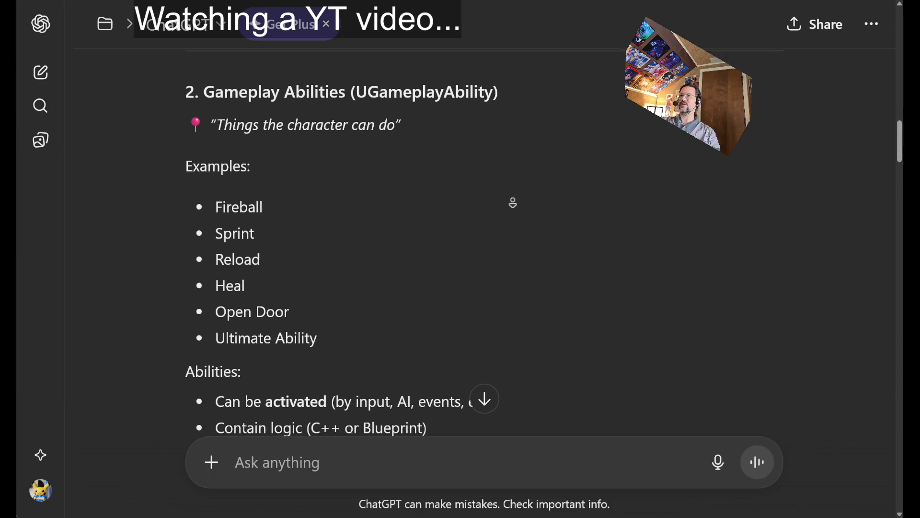
pyautogui.middleClick(511, 201)
pyautogui.scroll(-2, 451, 204)
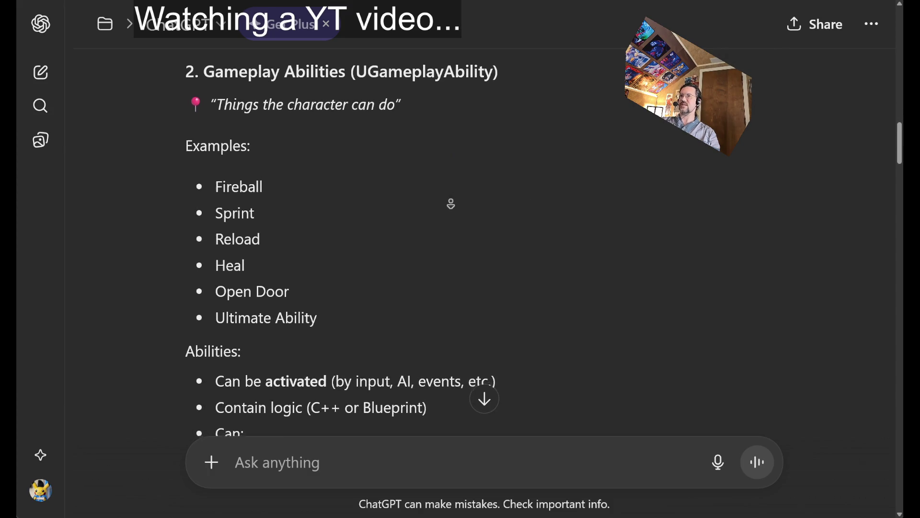
pyautogui.scroll(-1, 452, 203)
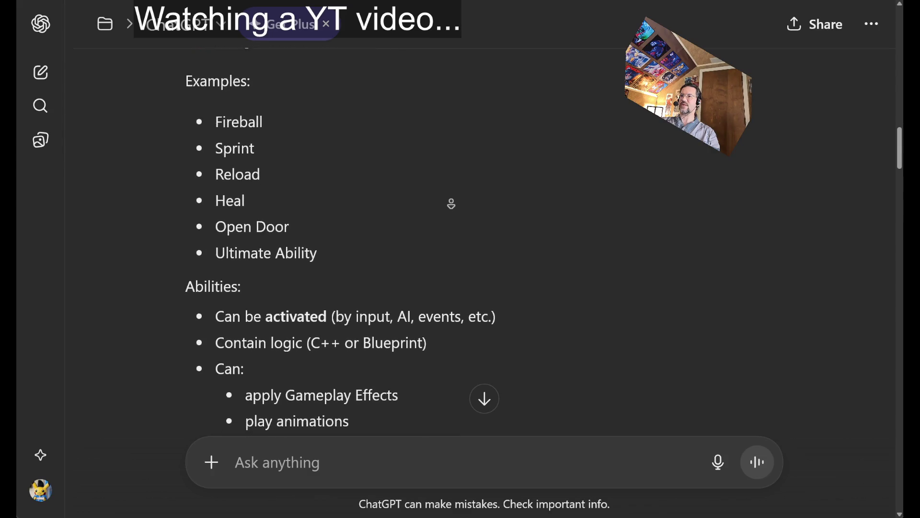
pyautogui.middleClick(557, 197)
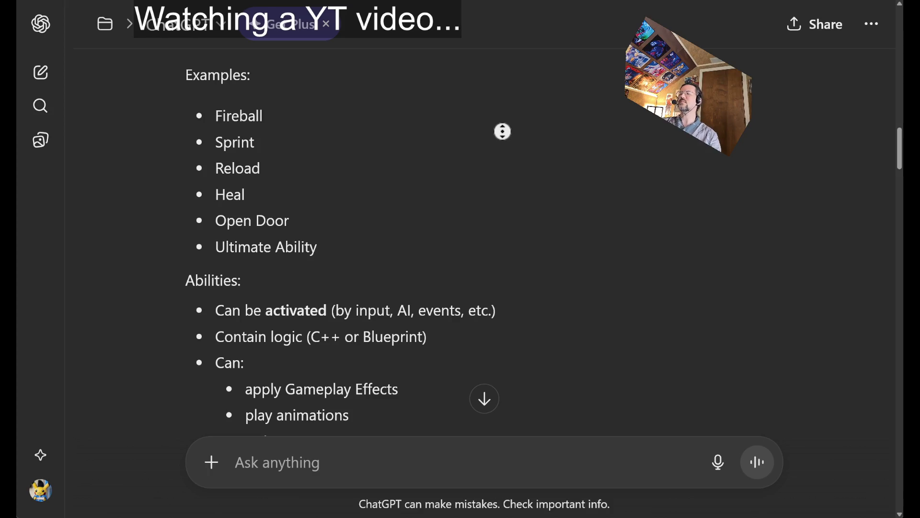
pyautogui.middleClick(503, 158)
pyautogui.scroll(4, 418, 197)
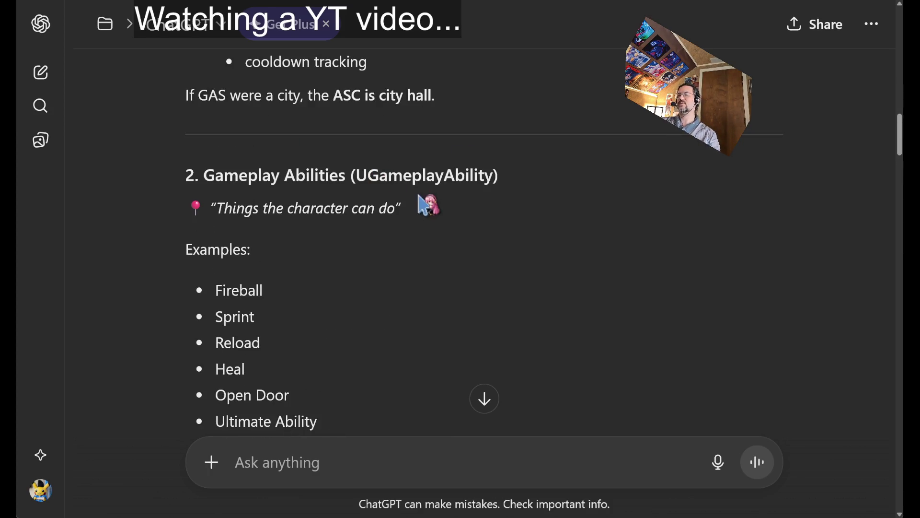
pyautogui.scroll(-4, 536, 172)
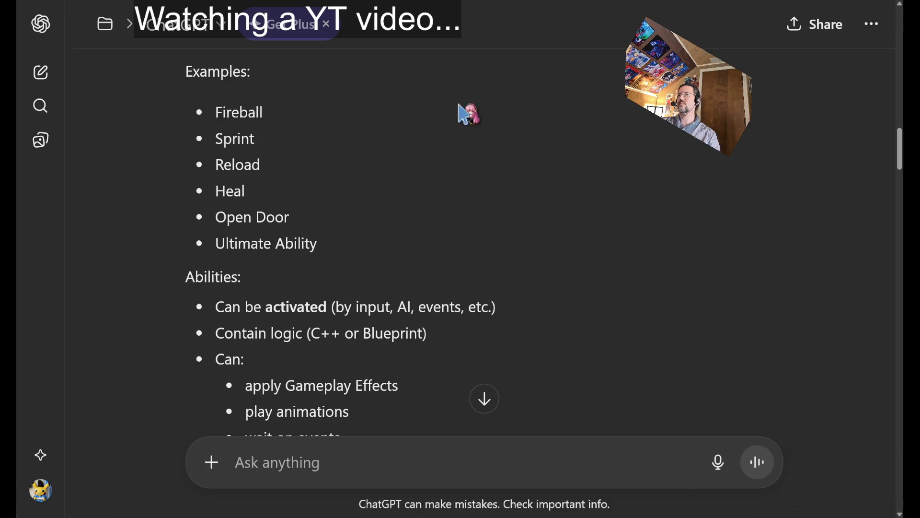
pyautogui.middleClick(562, 138)
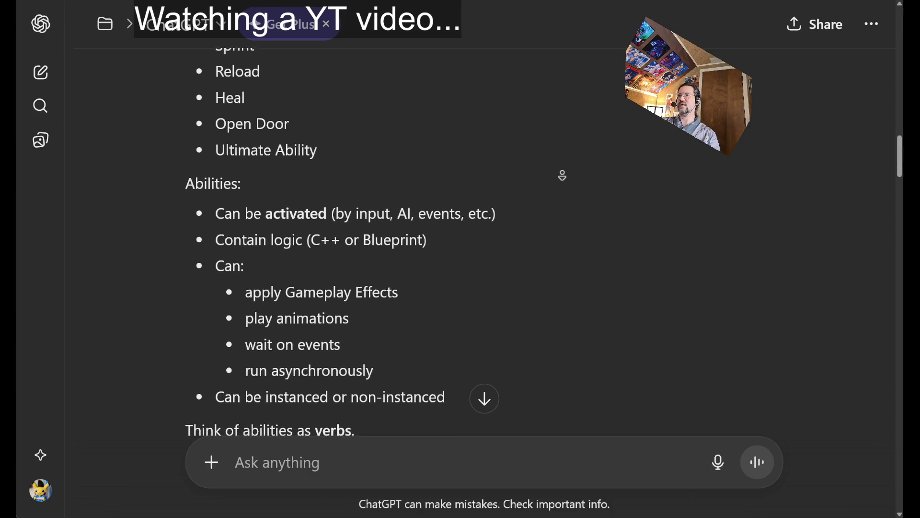
pyautogui.middleClick(493, 194)
pyautogui.moveTo(246, 237); pyautogui.dragTo(434, 242)
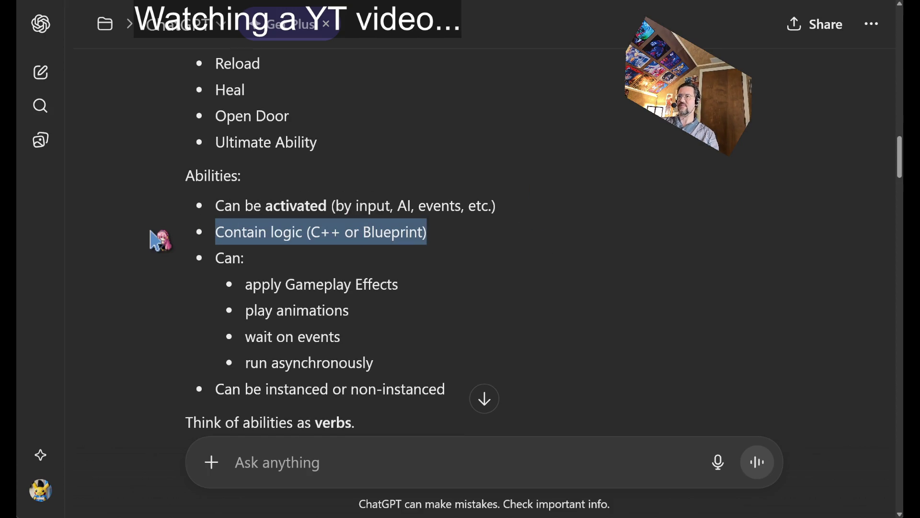
pyautogui.moveTo(161, 240)
pyautogui.mouseDown()
pyautogui.moveTo(164, 211)
pyautogui.moveTo(181, 238)
pyautogui.mouseUp()
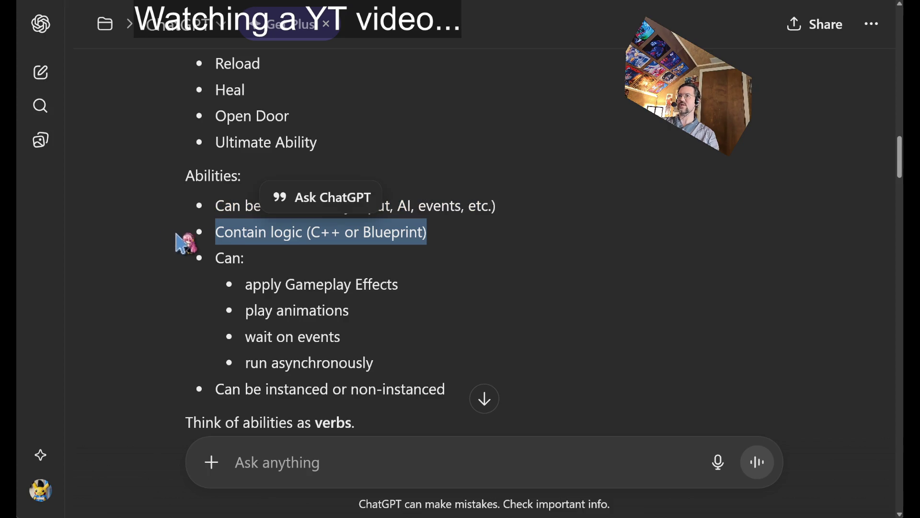
pyautogui.middleClick(562, 238)
pyautogui.middleClick(542, 298)
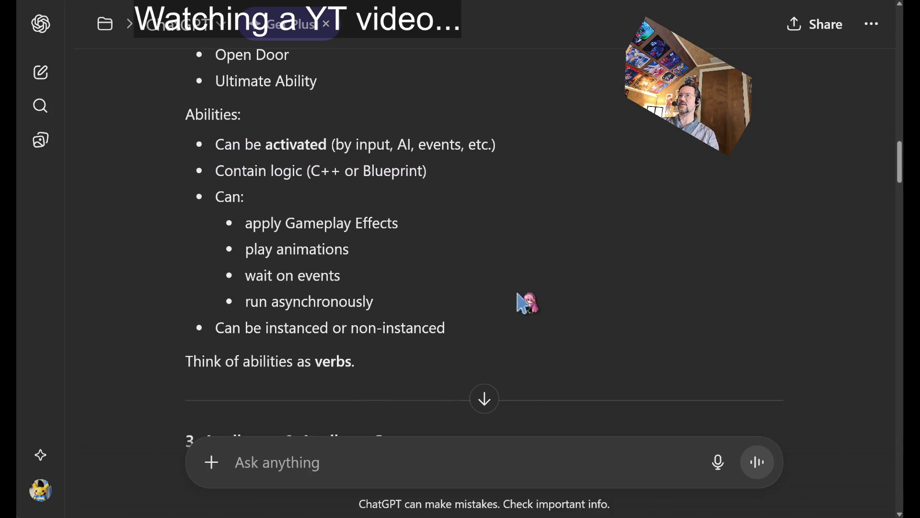
# - Highlight the play animations, wait on events, run asynchronously and instanced or non-instanced lines
pyautogui.moveTo(425, 310)
pyautogui.mouseDown()
pyautogui.moveTo(222, 249)
pyautogui.moveTo(210, 216)
pyautogui.moveTo(226, 230)
pyautogui.mouseUp()
pyautogui.click(434, 261)
pyautogui.tripleClick(425, 252)
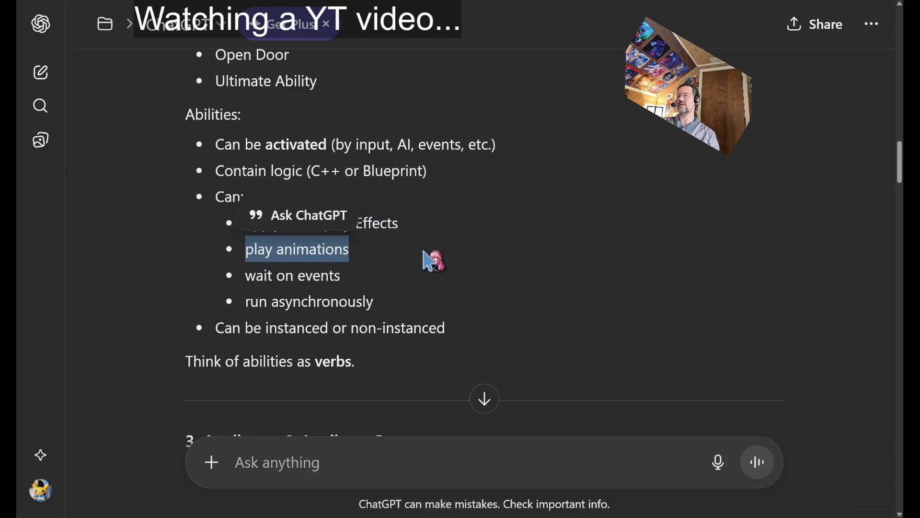
pyautogui.click(446, 278)
pyautogui.tripleClick(396, 278)
pyautogui.tripleClick(408, 248)
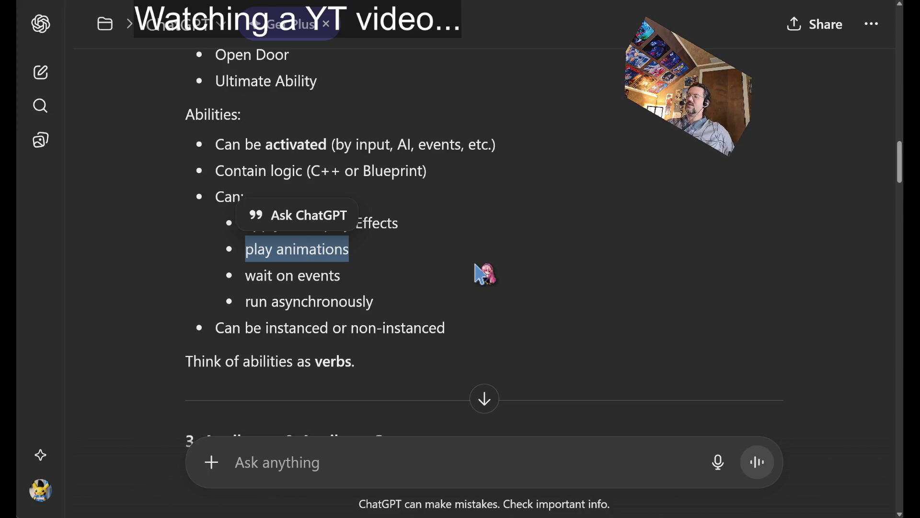
pyautogui.click(377, 266)
pyautogui.tripleClick(403, 277)
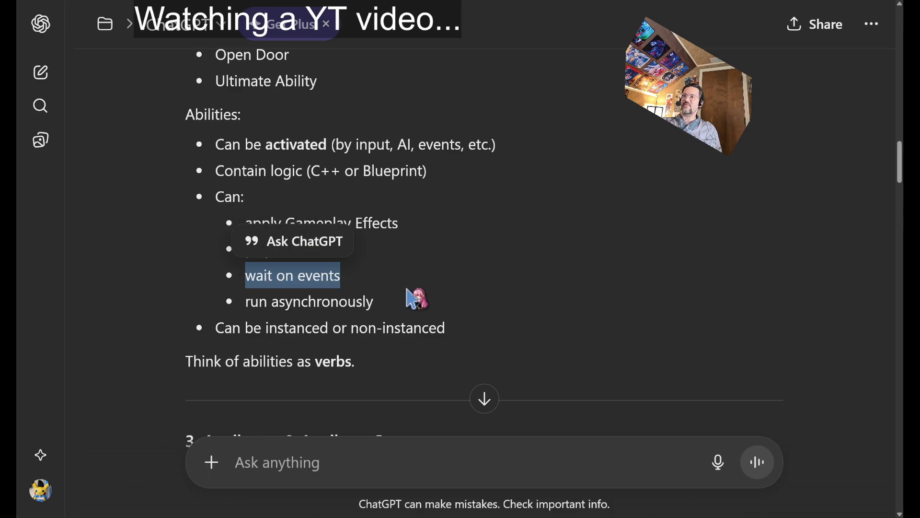
pyautogui.tripleClick(433, 302)
pyautogui.click(513, 320)
pyautogui.tripleClick(503, 330)
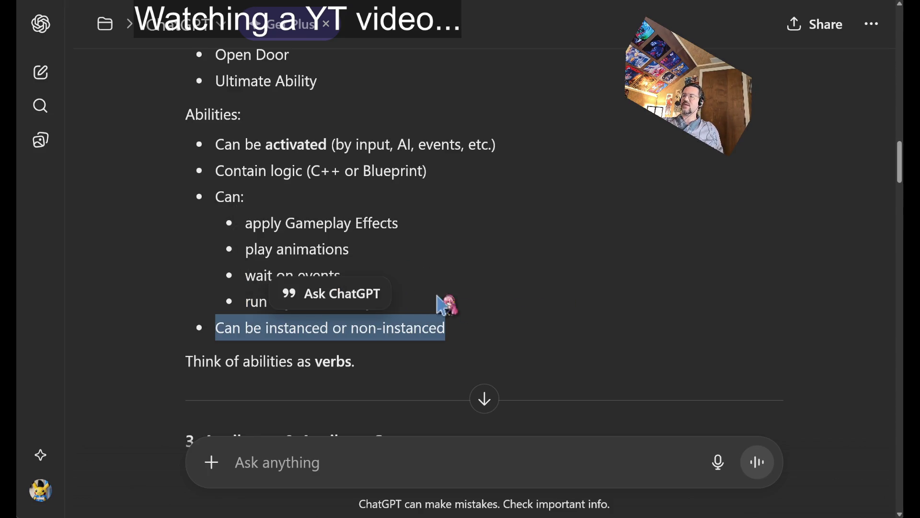
pyautogui.click(153, 259)
pyautogui.scroll(-5, 621, 187)
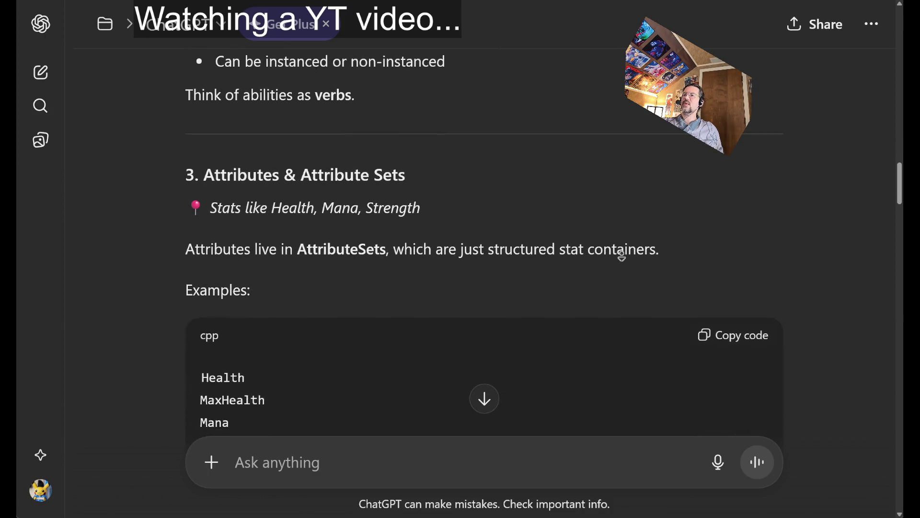
# - Stop at section 3 and highlight the example attributes Health through Armor
pyautogui.click(464, 249)
pyautogui.scroll(-3, 767, 231)
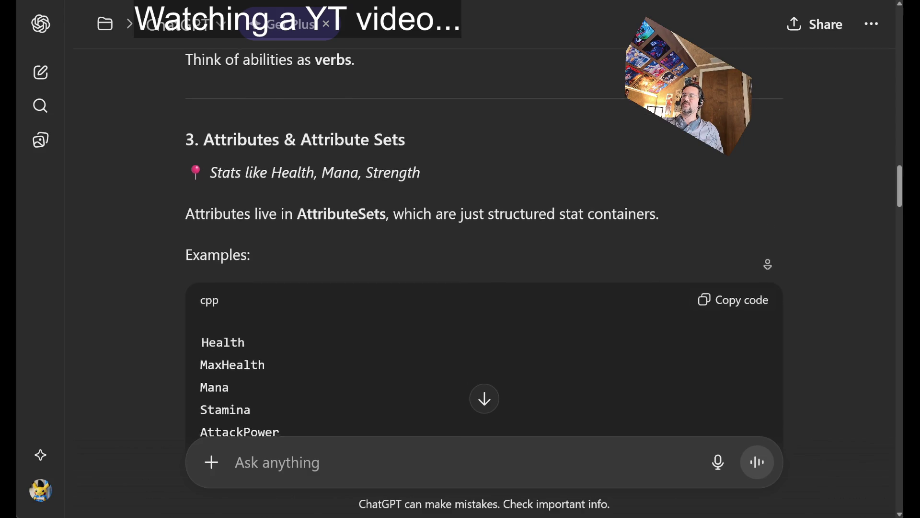
pyautogui.click(586, 235)
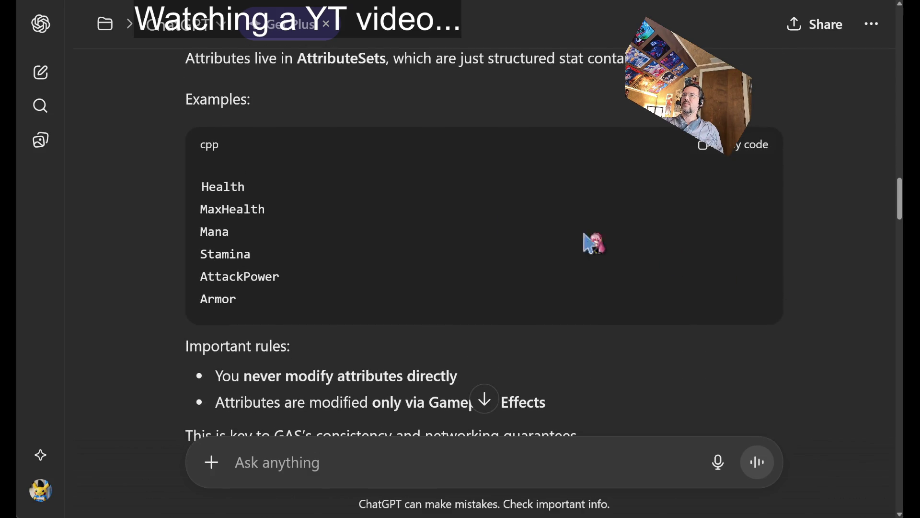
pyautogui.moveTo(309, 307); pyautogui.dragTo(402, 185)
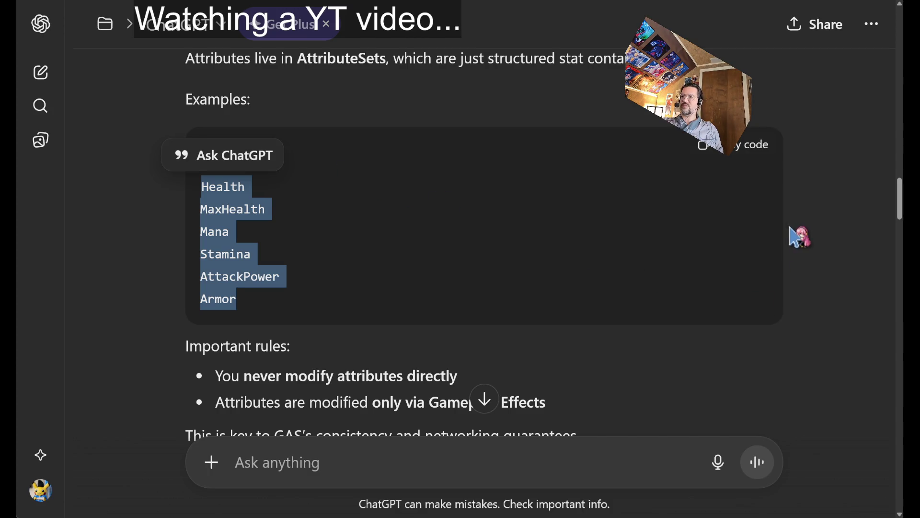
# - Read the Important rules and highlight the GAS consistency and networking sentence
pyautogui.scroll(-3, 784, 231)
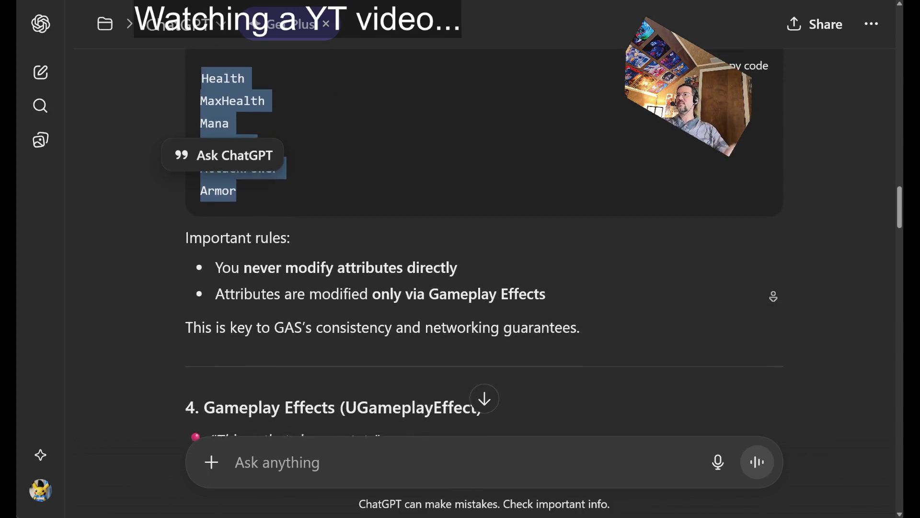
pyautogui.click(580, 285)
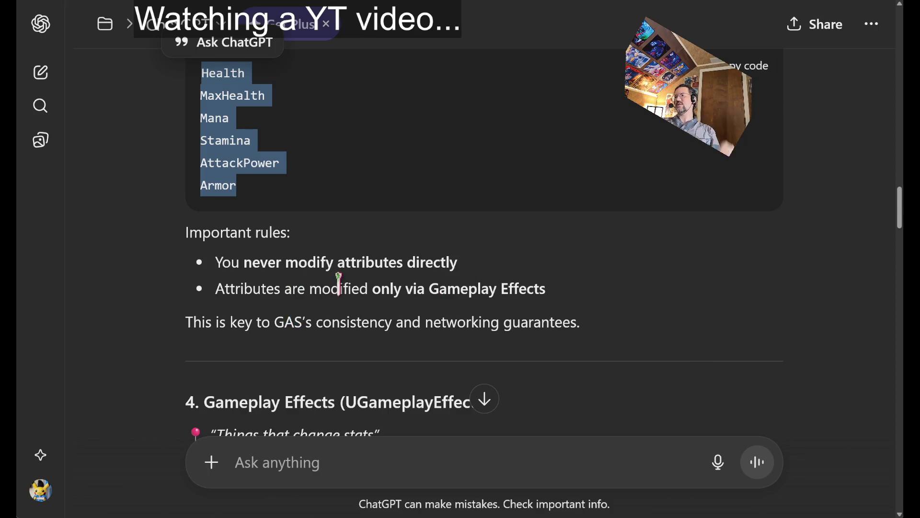
pyautogui.moveTo(217, 314); pyautogui.dragTo(499, 322)
pyautogui.click(649, 320)
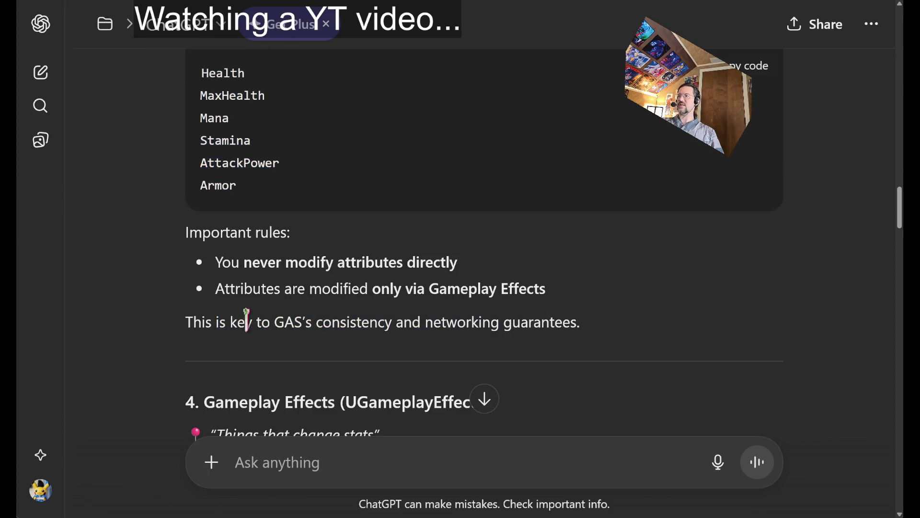
pyautogui.moveTo(229, 320); pyautogui.dragTo(499, 323)
pyautogui.click(685, 257)
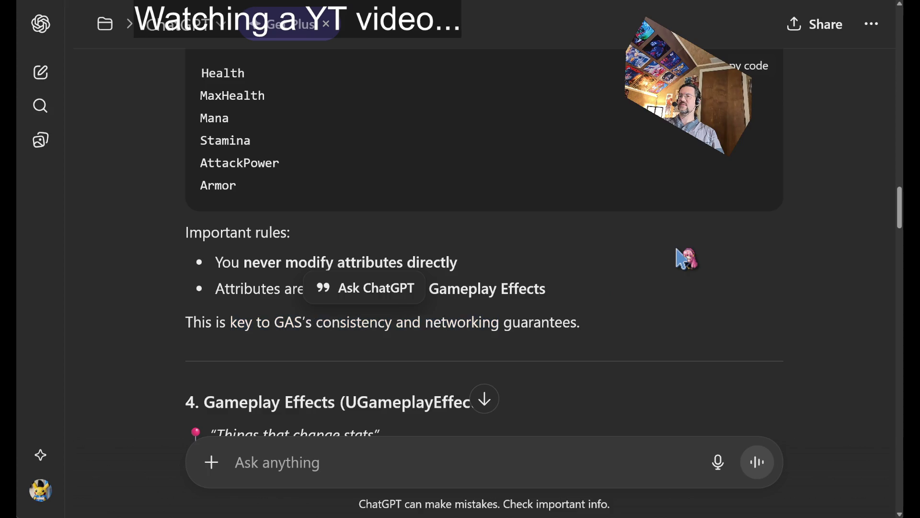
pyautogui.middleClick(842, 272)
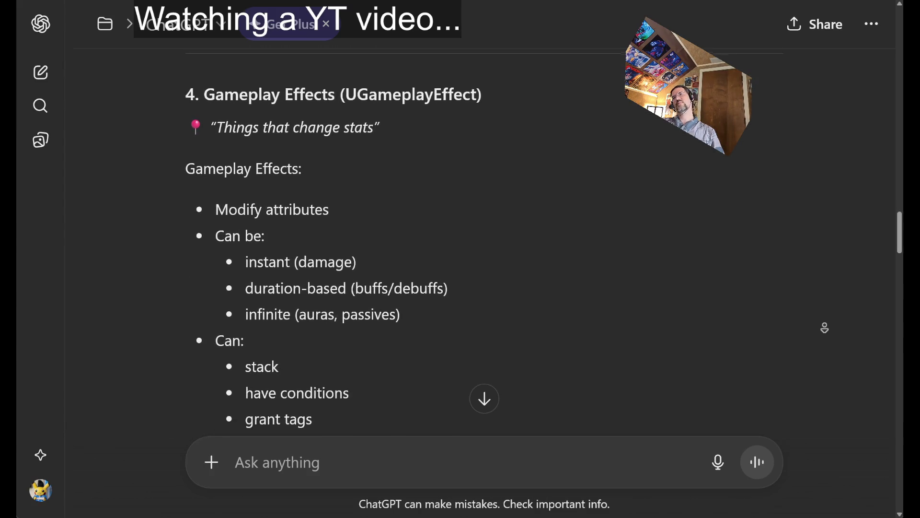
# - Highlight UGameplayEffect, its stats tagline, and the instant, duration-based and infinite effect entries
pyautogui.doubleClick(392, 67)
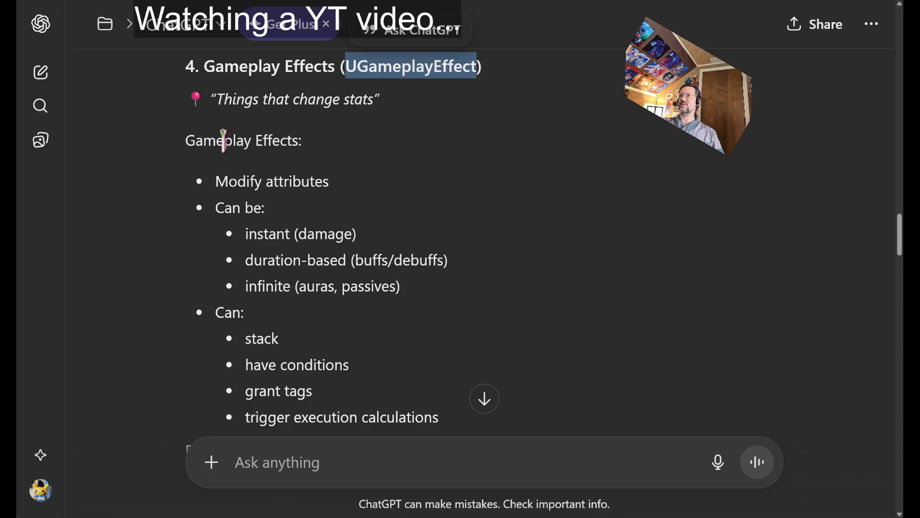
pyautogui.moveTo(226, 101); pyautogui.dragTo(357, 101)
pyautogui.doubleClick(264, 233)
pyautogui.moveTo(264, 233); pyautogui.dragTo(335, 234)
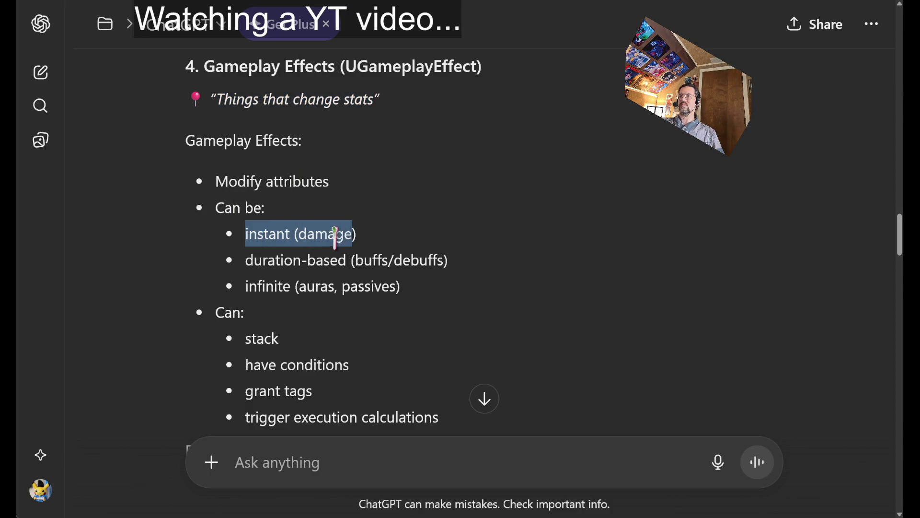
pyautogui.moveTo(279, 264); pyautogui.dragTo(468, 277)
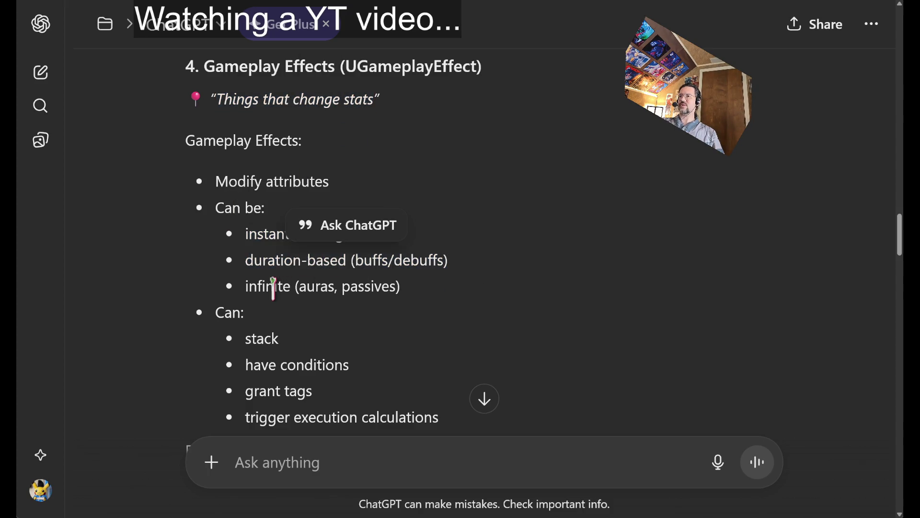
pyautogui.moveTo(273, 286); pyautogui.dragTo(433, 294)
# - Scroll through the Gameplay Effects examples on to the Gameplay Tags section
pyautogui.middleClick(613, 225)
pyautogui.scroll(-2, 614, 226)
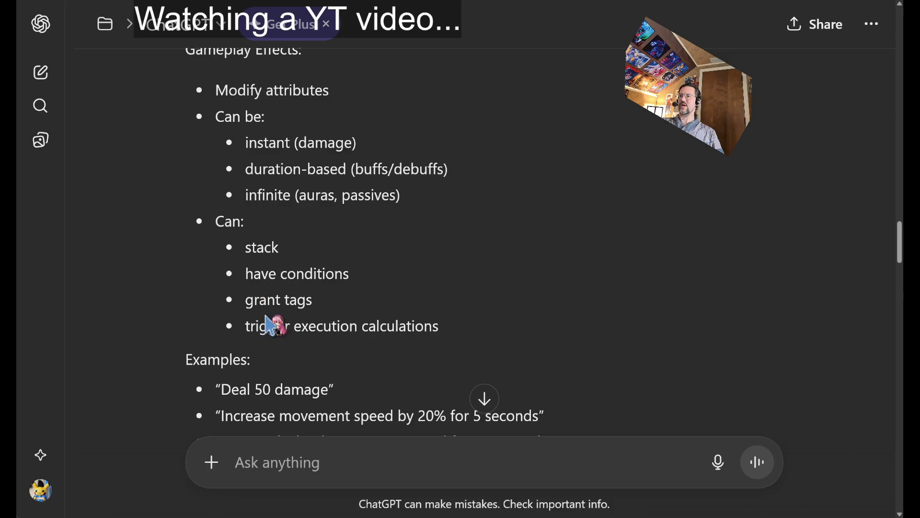
pyautogui.scroll(-1, 681, 215)
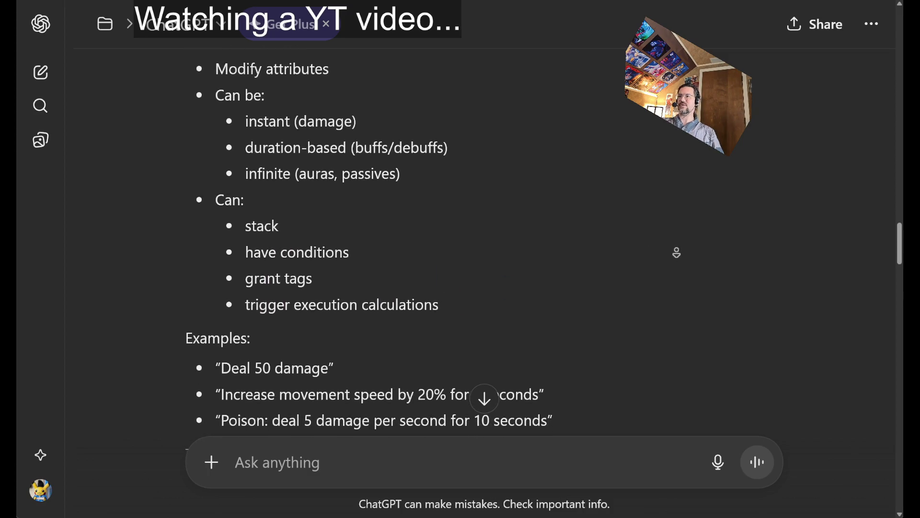
pyautogui.scroll(-1, 677, 253)
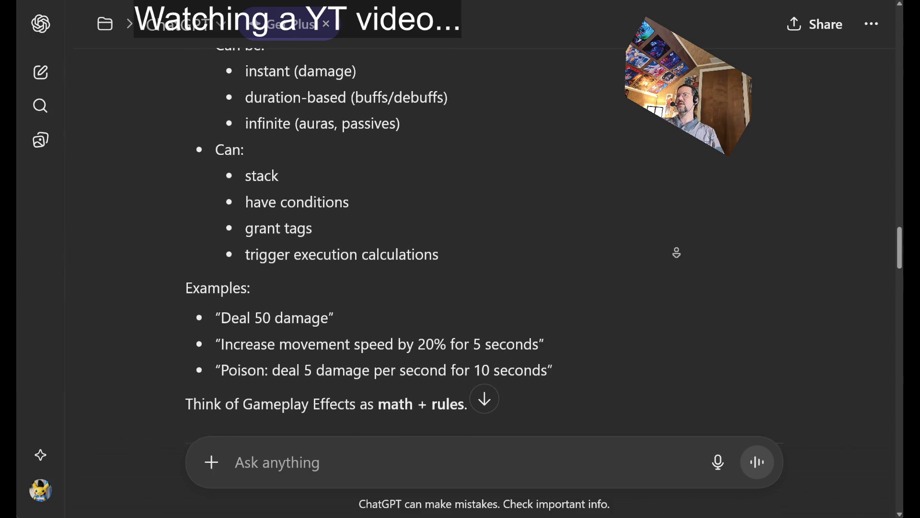
pyautogui.scroll(-1, 676, 253)
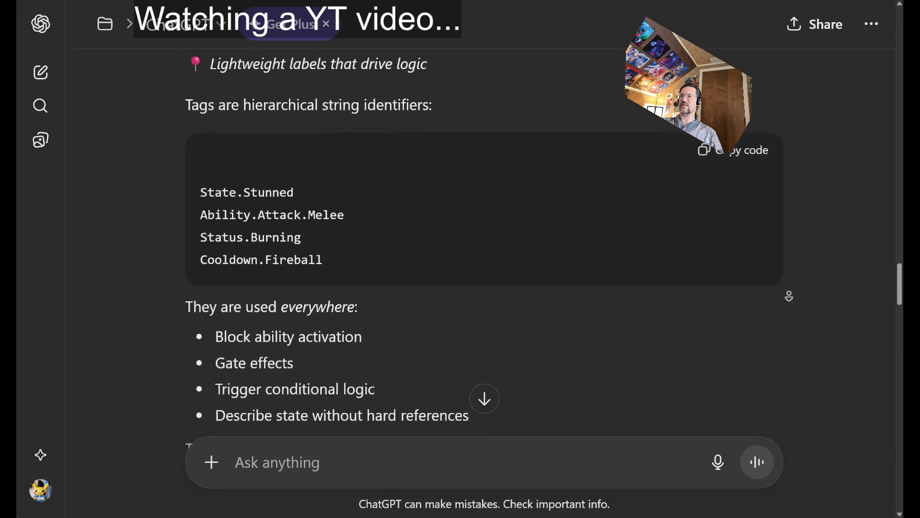
# - Highlight the tag uses: block ability activation, trigger conditional logic, describe state without hard references
pyautogui.scroll(2, 709, 280)
pyautogui.scroll(-2, 389, 326)
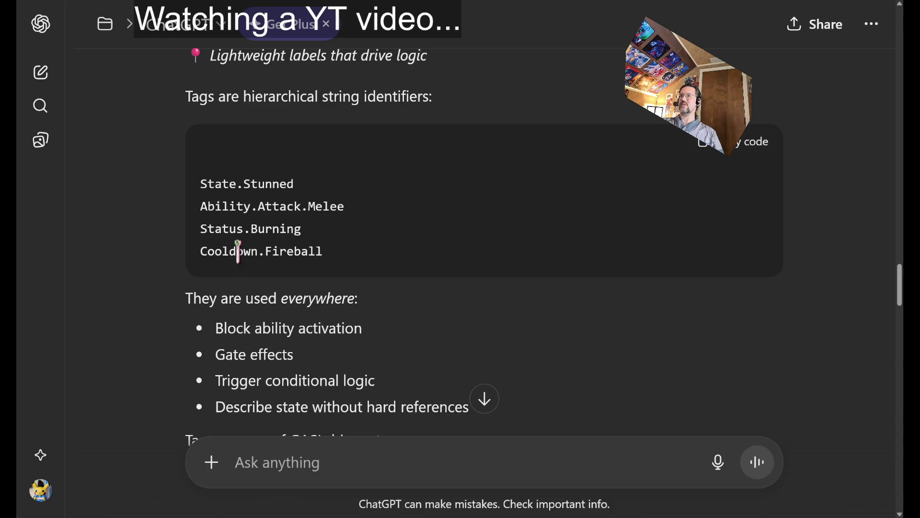
pyautogui.scroll(-4, 372, 314)
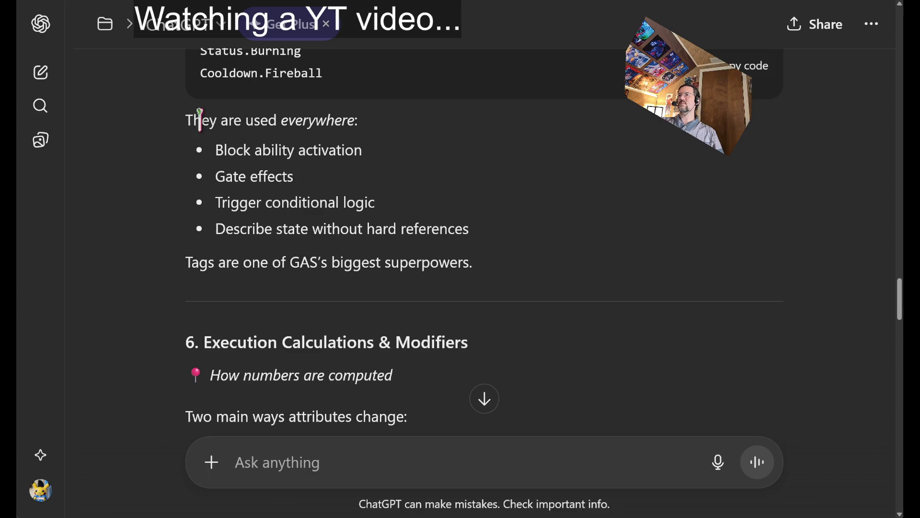
pyautogui.moveTo(235, 149); pyautogui.dragTo(340, 152)
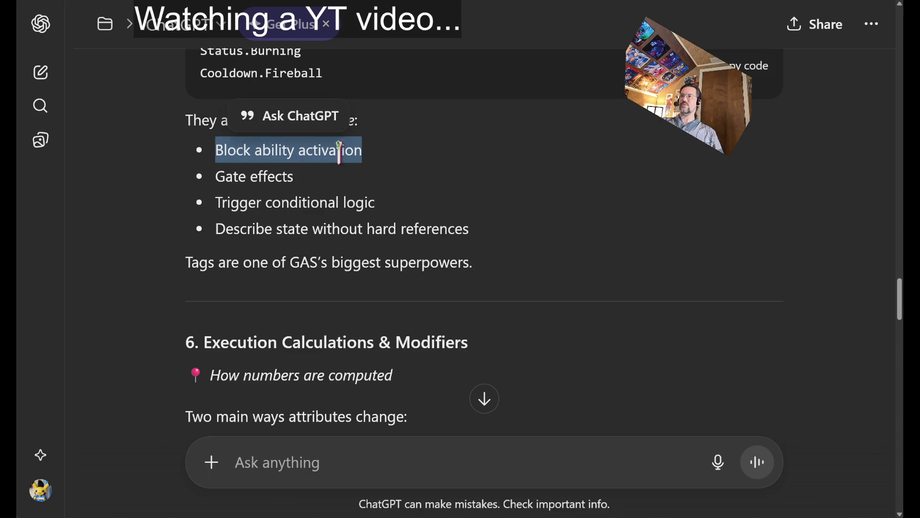
pyautogui.click(242, 175)
pyautogui.moveTo(216, 202); pyautogui.dragTo(375, 202)
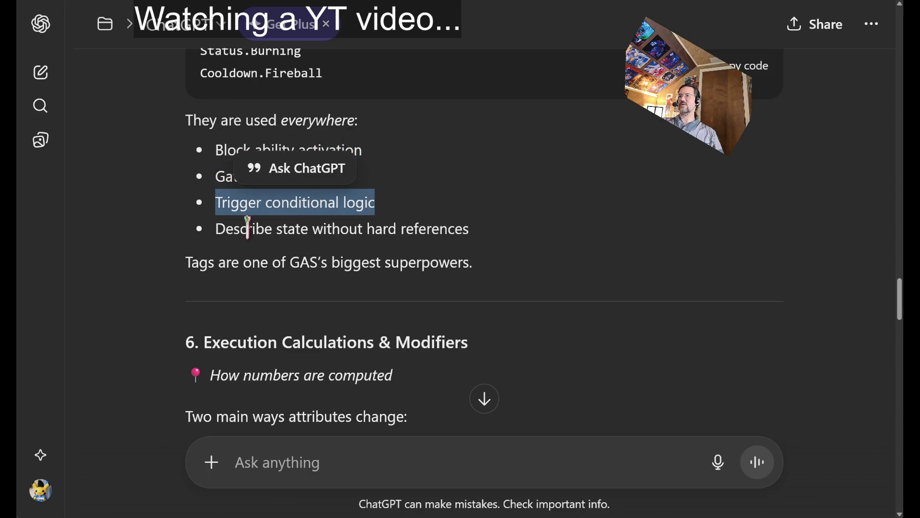
pyautogui.moveTo(216, 229); pyautogui.dragTo(469, 230)
pyautogui.click(531, 242)
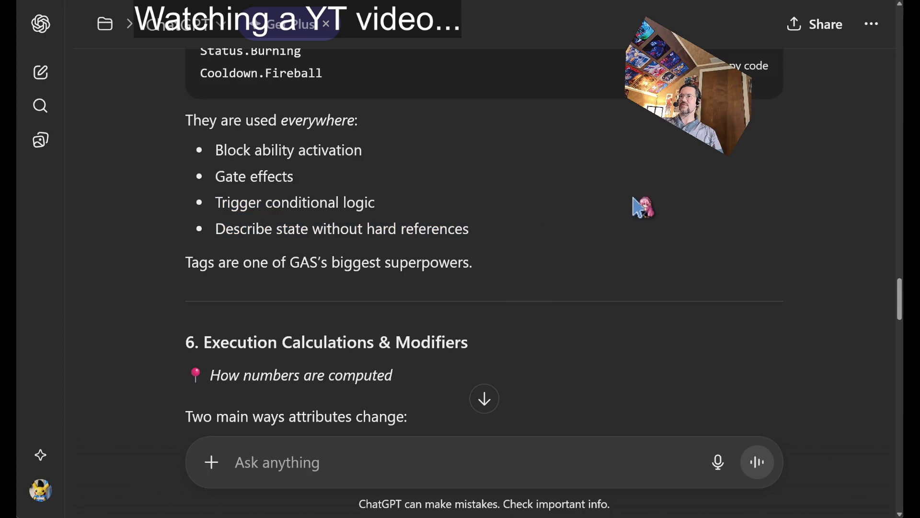
# - Autoscroll to Execution Calculations & Modifiers and the Typical Flow Fireball example
pyautogui.middleClick(570, 222)
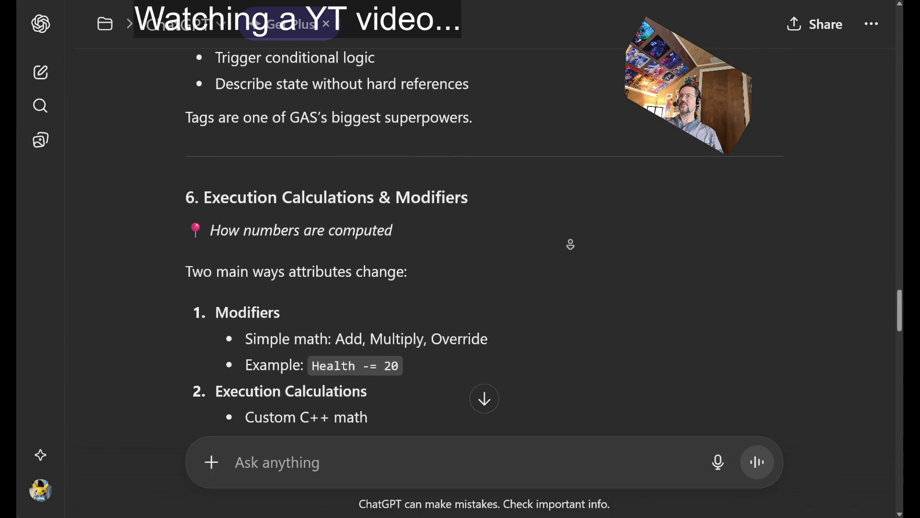
pyautogui.middleClick(572, 247)
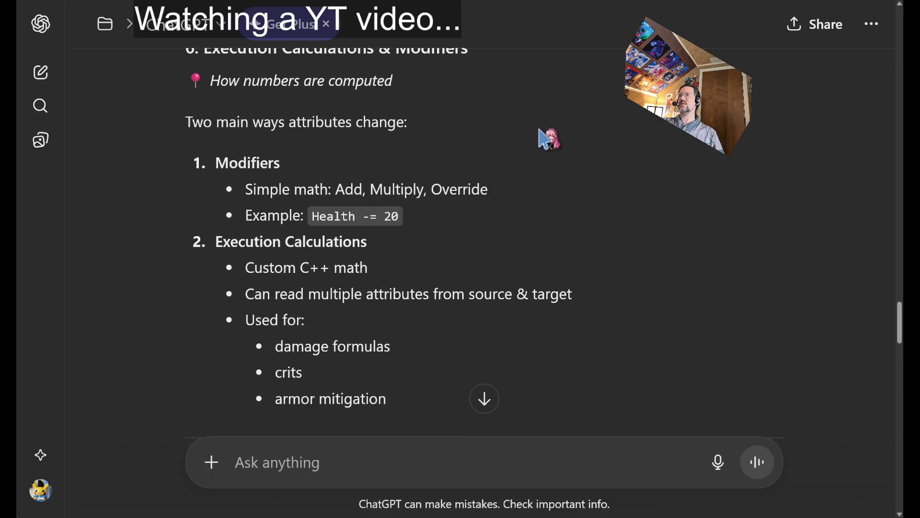
pyautogui.middleClick(534, 98)
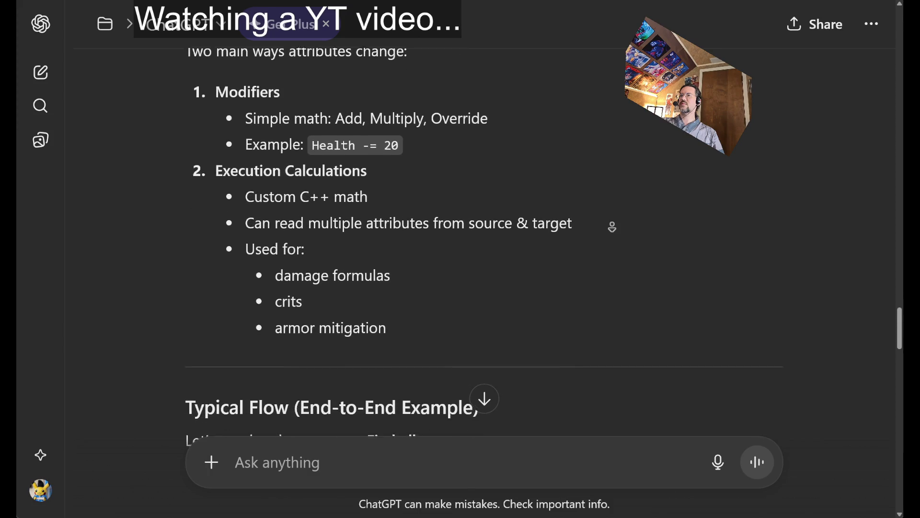
pyautogui.middleClick(622, 235)
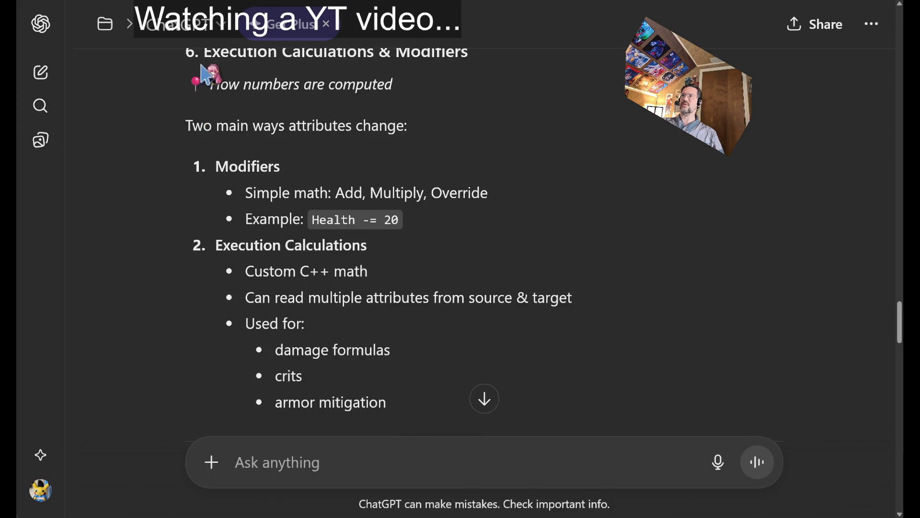
pyautogui.moveTo(207, 74)
pyautogui.mouseDown()
pyautogui.moveTo(460, 359)
pyautogui.moveTo(468, 324)
pyautogui.mouseUp()
pyautogui.click(561, 261)
pyautogui.scroll(-2, 561, 261)
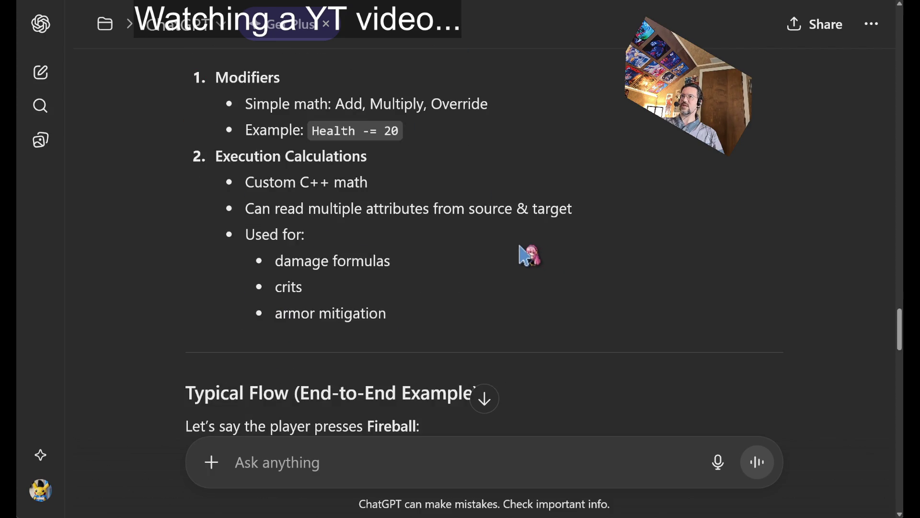
pyautogui.moveTo(544, 322); pyautogui.dragTo(639, 199)
# - Scroll to the Typical Flow (End-to-End Example) and highlight its opening lines
pyautogui.scroll(-5, 559, 197)
pyautogui.click(471, 254)
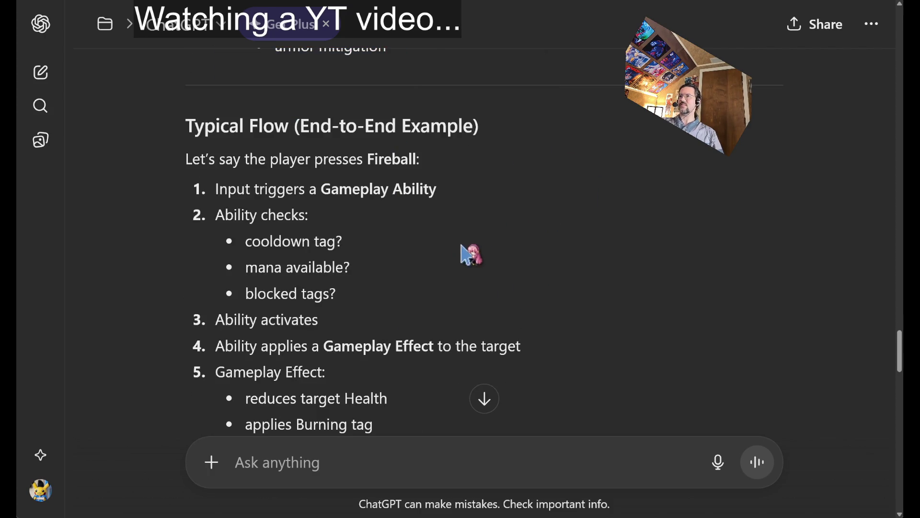
pyautogui.moveTo(188, 120)
pyautogui.mouseDown()
pyautogui.moveTo(246, 125)
pyautogui.moveTo(421, 230)
pyautogui.mouseUp()
pyautogui.click(275, 153)
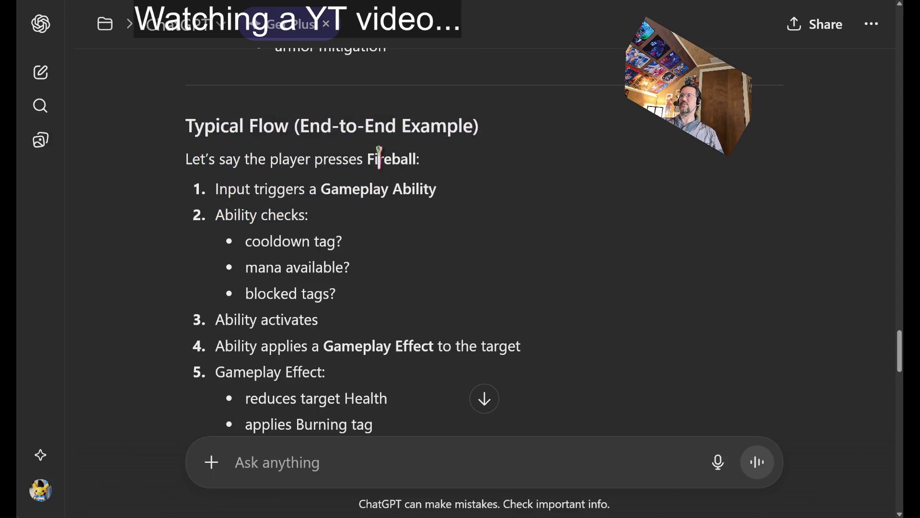
# - Highlight step 1 and the Ability checks: cooldown tag, mana available, blocked tags
pyautogui.scroll(-2, 267, 181)
pyautogui.moveTo(216, 100); pyautogui.dragTo(402, 103)
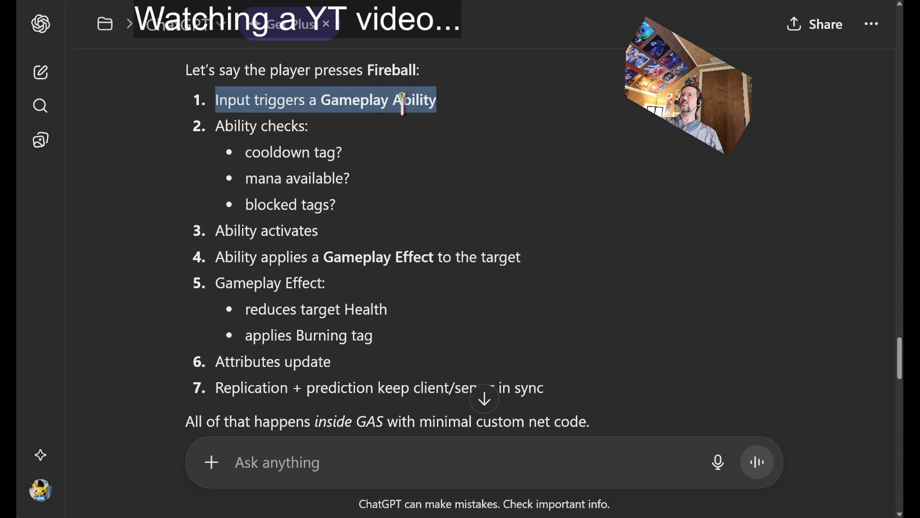
pyautogui.click(386, 140)
pyautogui.moveTo(217, 127)
pyautogui.mouseDown()
pyautogui.moveTo(294, 128)
pyautogui.moveTo(317, 152)
pyautogui.mouseUp()
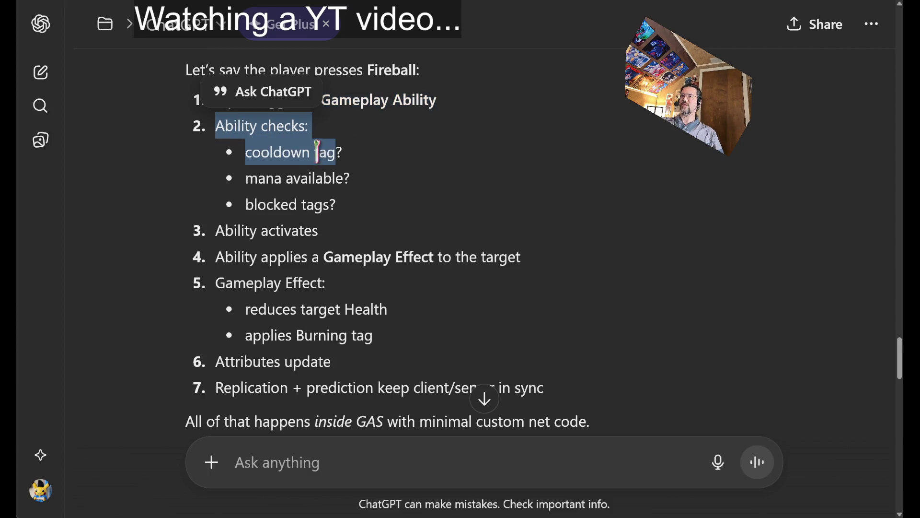
pyautogui.tripleClick(279, 152)
pyautogui.tripleClick(263, 178)
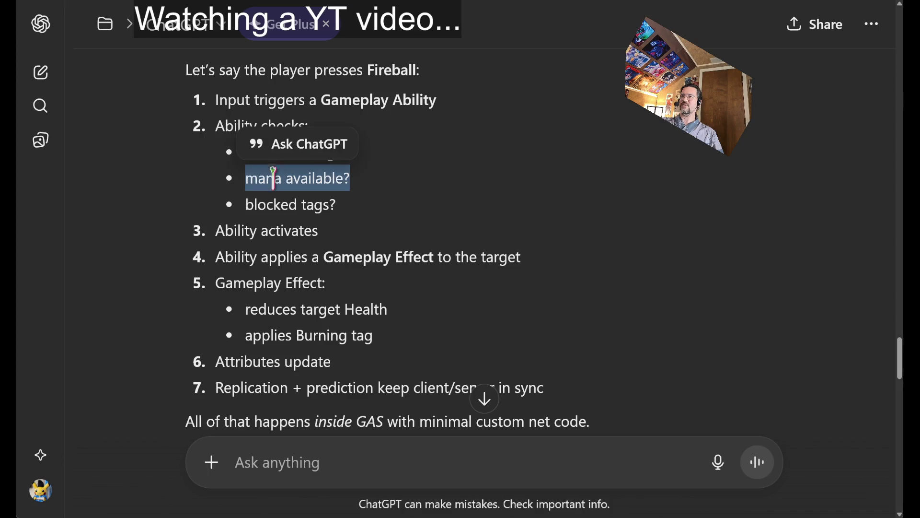
pyautogui.tripleClick(276, 205)
pyautogui.click(502, 186)
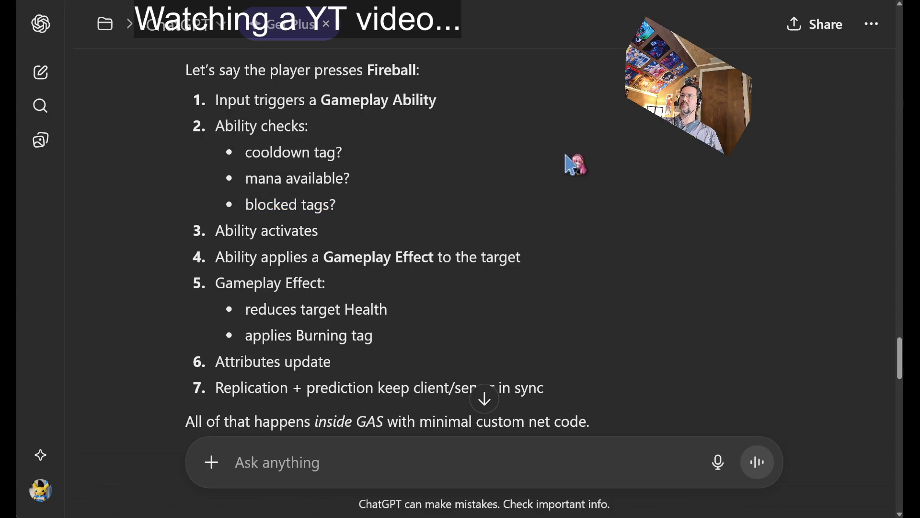
# - Highlight step 4 about applying a Gameplay Effect and the Gameplay Effect step
pyautogui.scroll(-1, 570, 194)
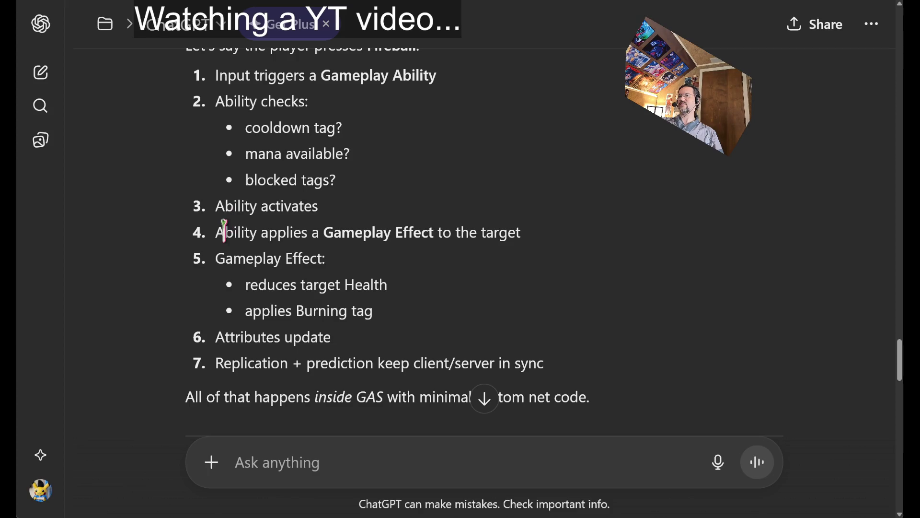
pyautogui.moveTo(224, 231); pyautogui.dragTo(548, 242)
pyautogui.click(553, 242)
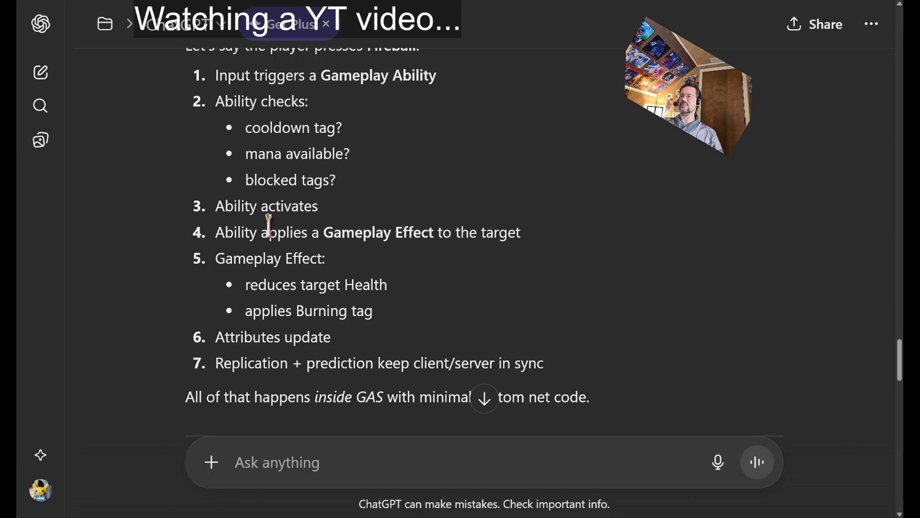
pyautogui.moveTo(217, 261); pyautogui.dragTo(349, 269)
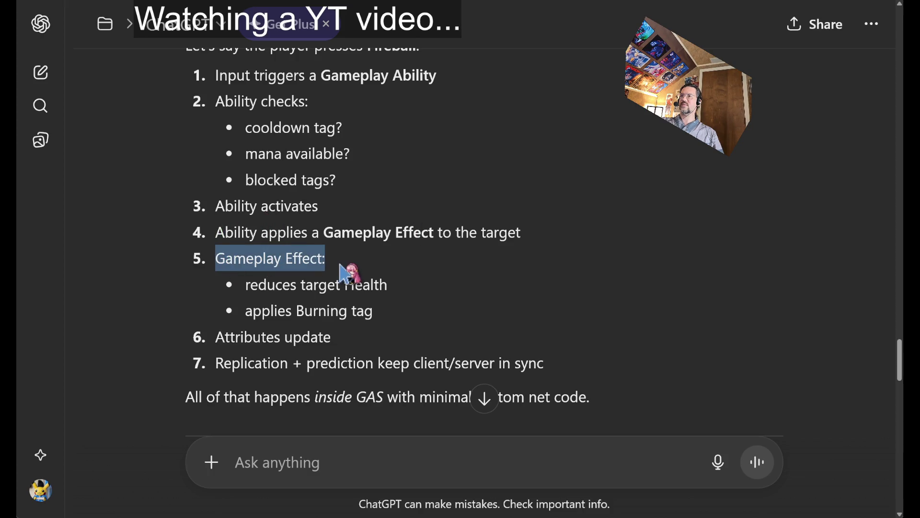
pyautogui.click(462, 267)
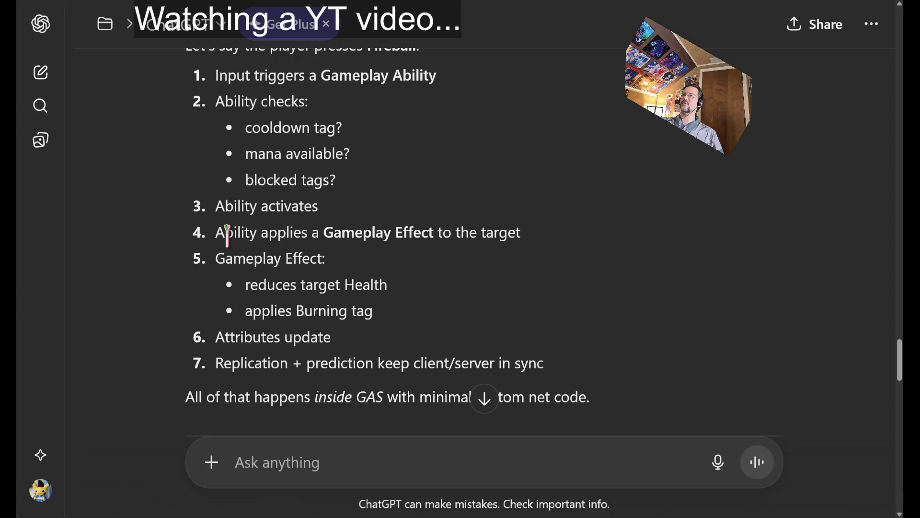
# - Highlight the 'Ability activates' step and step 4 across steps 3–4
pyautogui.doubleClick(228, 235)
pyautogui.moveTo(229, 234); pyautogui.dragTo(555, 195)
pyautogui.click(411, 205)
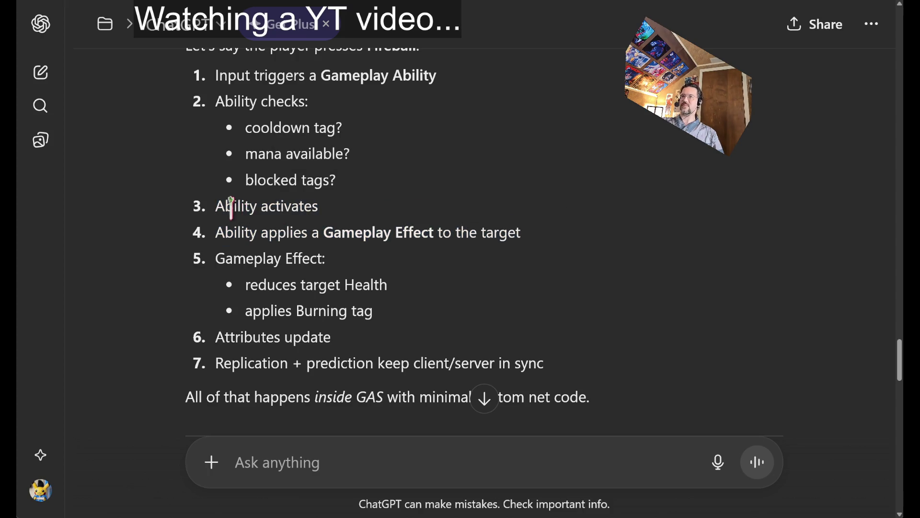
pyautogui.moveTo(232, 207); pyautogui.dragTo(403, 211)
pyautogui.click(447, 213)
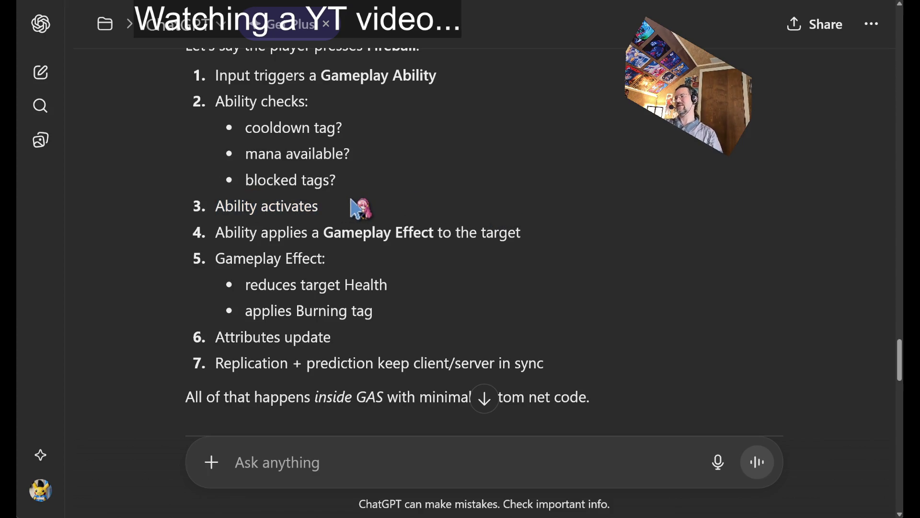
pyautogui.doubleClick(235, 234)
pyautogui.moveTo(235, 233); pyautogui.dragTo(569, 255)
pyautogui.click(278, 247)
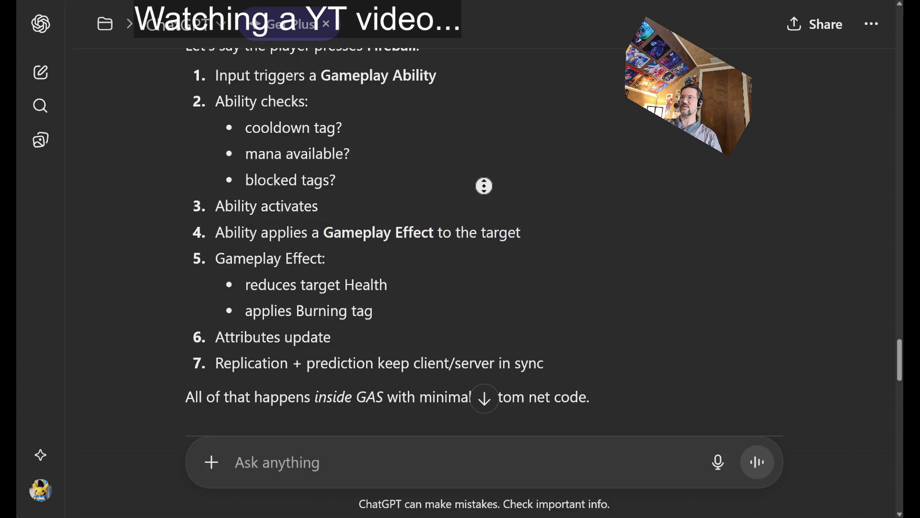
# - Highlight step 4's 'Gameplay Effect to the target' text several times
pyautogui.scroll(-1, 484, 186)
pyautogui.moveTo(324, 207); pyautogui.dragTo(499, 211)
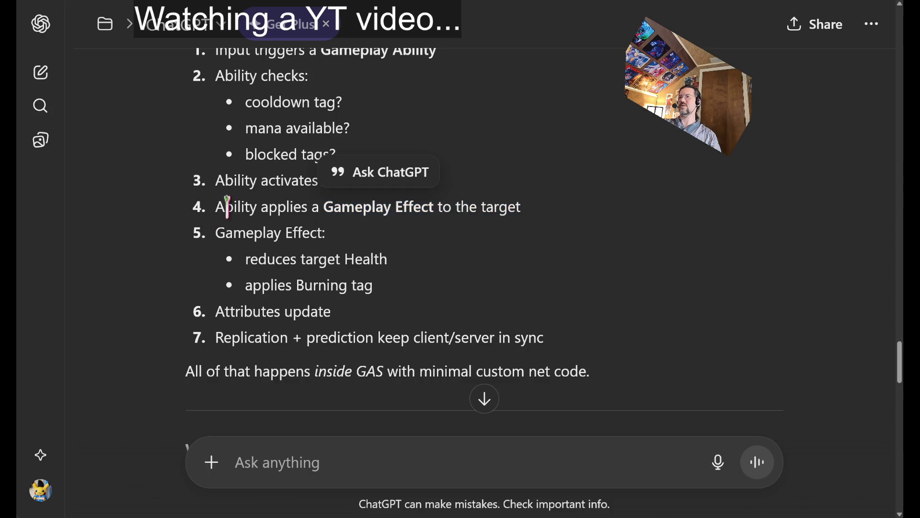
pyautogui.moveTo(222, 207); pyautogui.dragTo(507, 207)
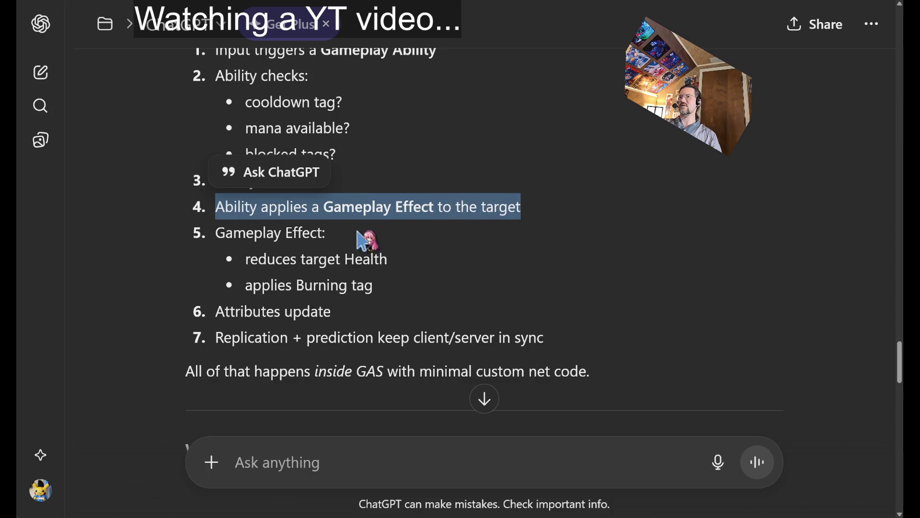
pyautogui.moveTo(249, 207)
pyautogui.mouseDown()
pyautogui.moveTo(235, 207)
pyautogui.moveTo(566, 220)
pyautogui.mouseUp()
pyautogui.click(555, 211)
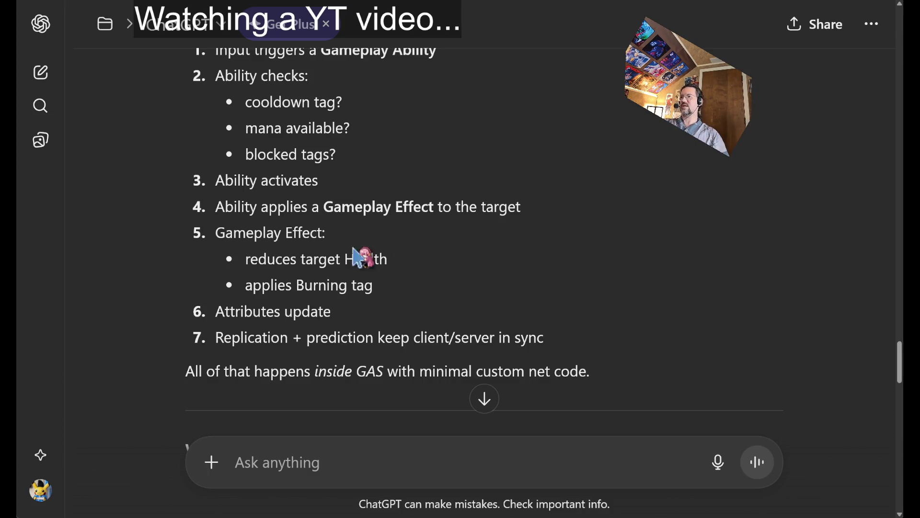
# - Highlight the Gameplay Effect lines: reduces target Health, applies Burning tag, Attributes update
pyautogui.scroll(-2, 592, 201)
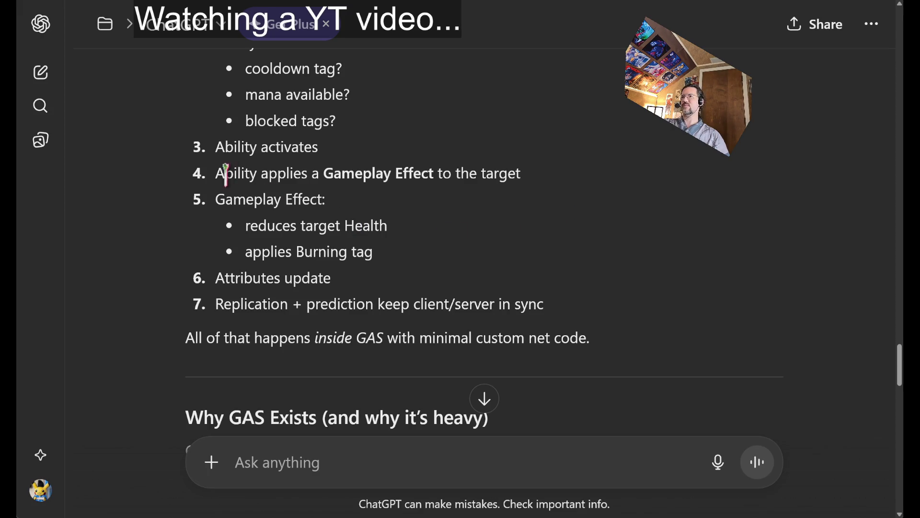
pyautogui.moveTo(256, 198); pyautogui.dragTo(319, 199)
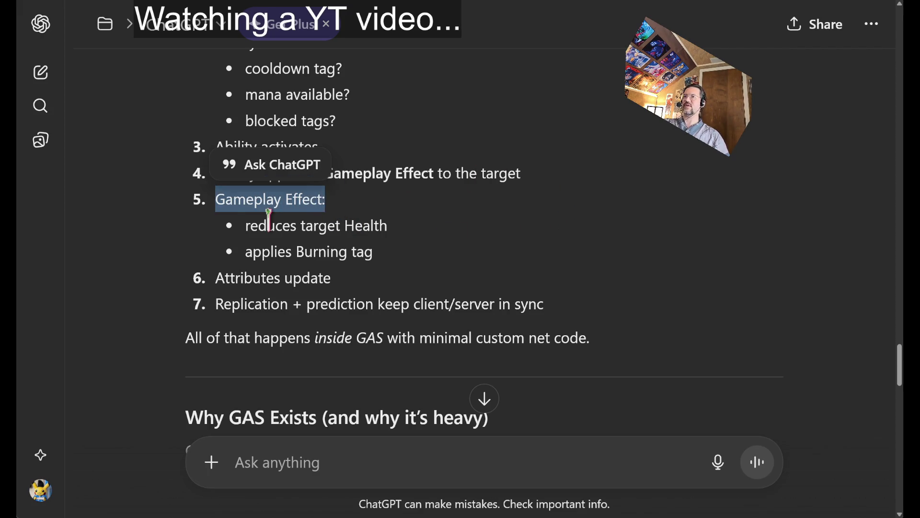
pyautogui.tripleClick(364, 225)
pyautogui.moveTo(245, 252); pyautogui.dragTo(348, 251)
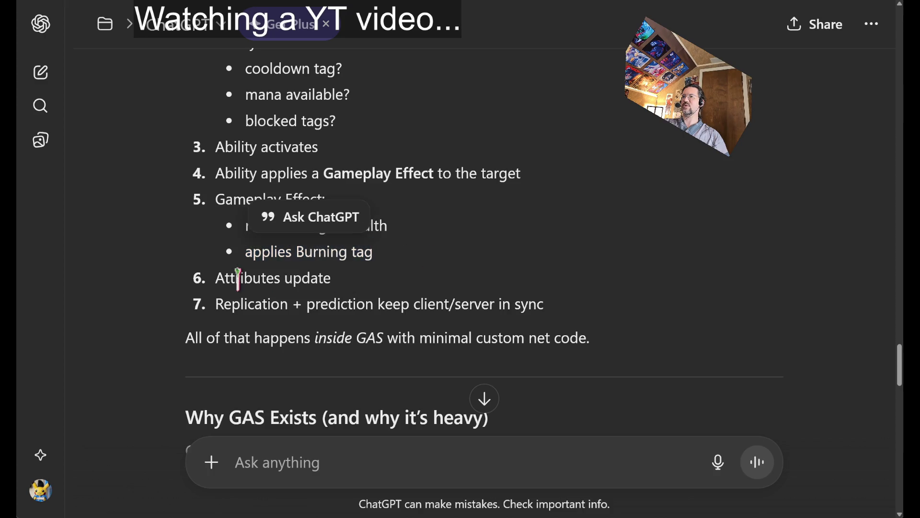
pyautogui.moveTo(216, 278); pyautogui.dragTo(410, 304)
pyautogui.click(603, 211)
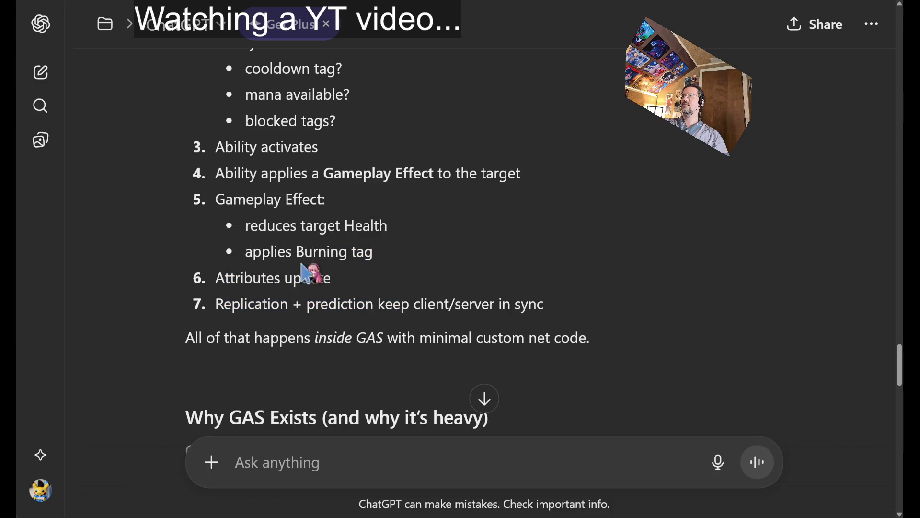
pyautogui.tripleClick(250, 277)
pyautogui.click(659, 260)
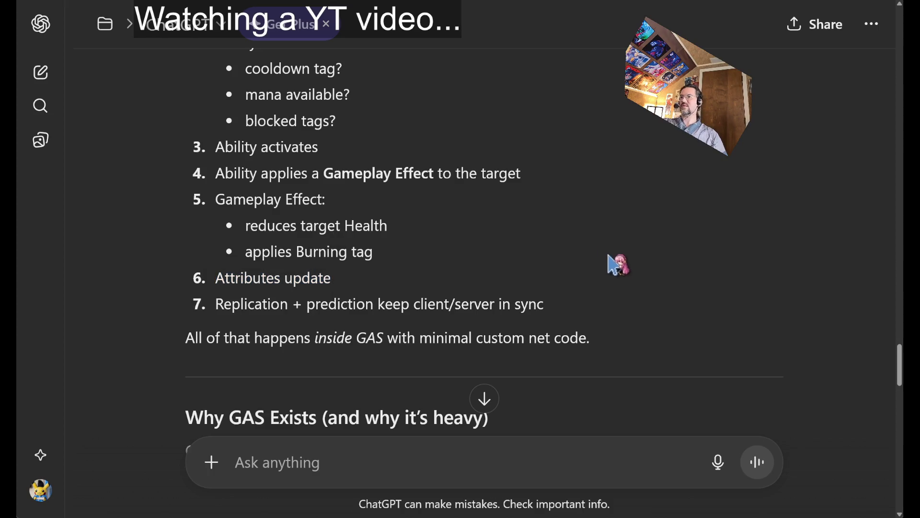
pyautogui.scroll(-5, 616, 198)
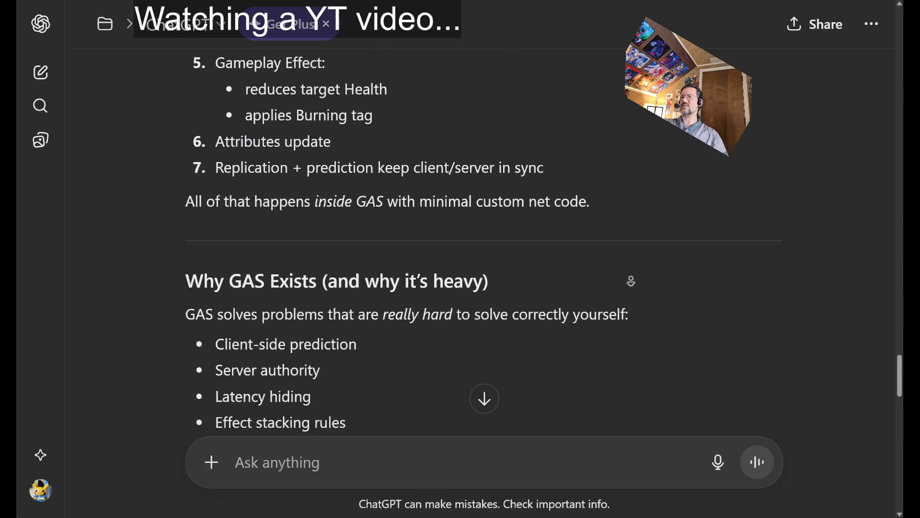
# - Highlight the problems GAS solves: Client-side prediction through Latency hiding
pyautogui.scroll(-2, 631, 281)
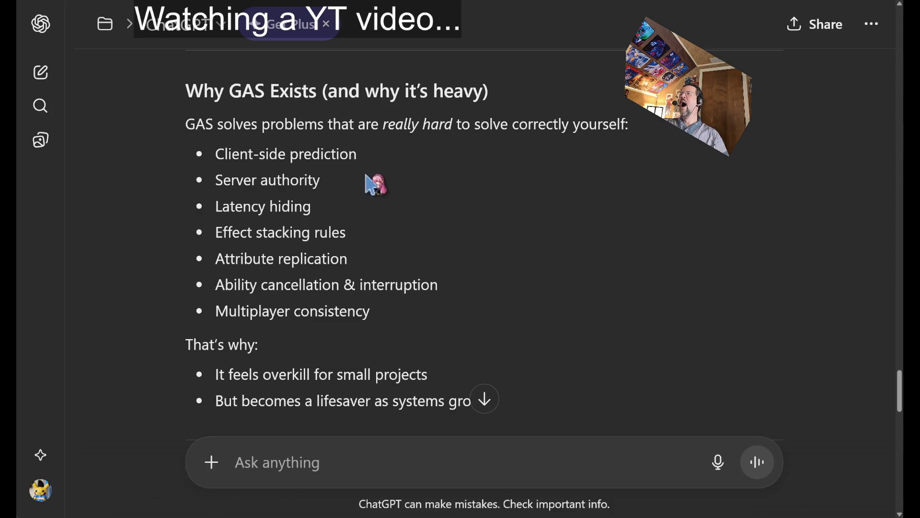
pyautogui.moveTo(378, 165)
pyautogui.mouseDown()
pyautogui.moveTo(382, 224)
pyautogui.moveTo(396, 207)
pyautogui.moveTo(242, 154)
pyautogui.moveTo(242, 165)
pyautogui.moveTo(389, 206)
pyautogui.mouseUp()
pyautogui.tripleClick(422, 201)
pyautogui.tripleClick(242, 163)
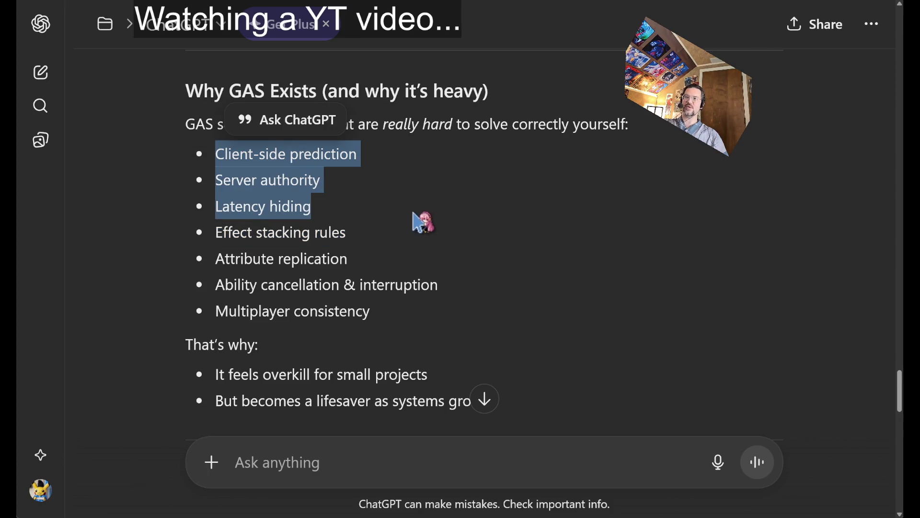
pyautogui.click(309, 208)
# - Highlight Effect stacking rules, Attribute replication, Ability cancellation & interruption, and Multiplayer consistency
pyautogui.tripleClick(222, 235)
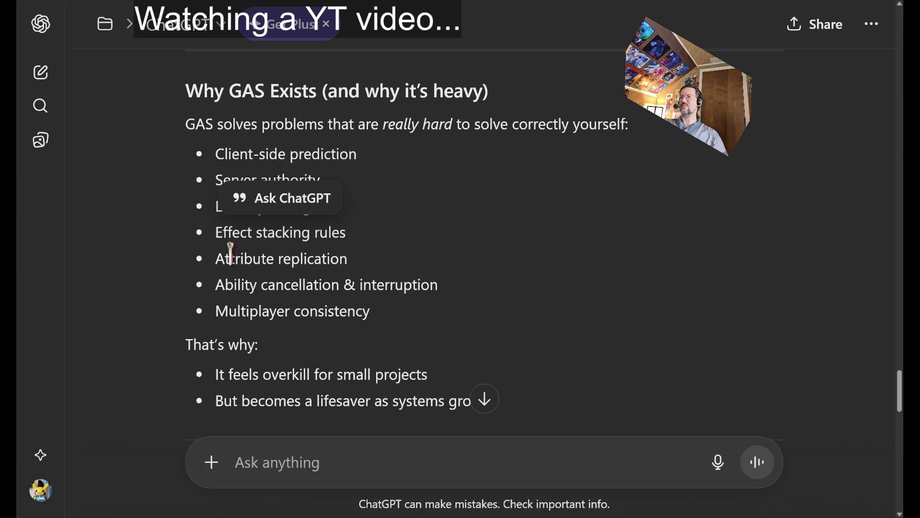
pyautogui.tripleClick(302, 258)
pyautogui.doubleClick(234, 283)
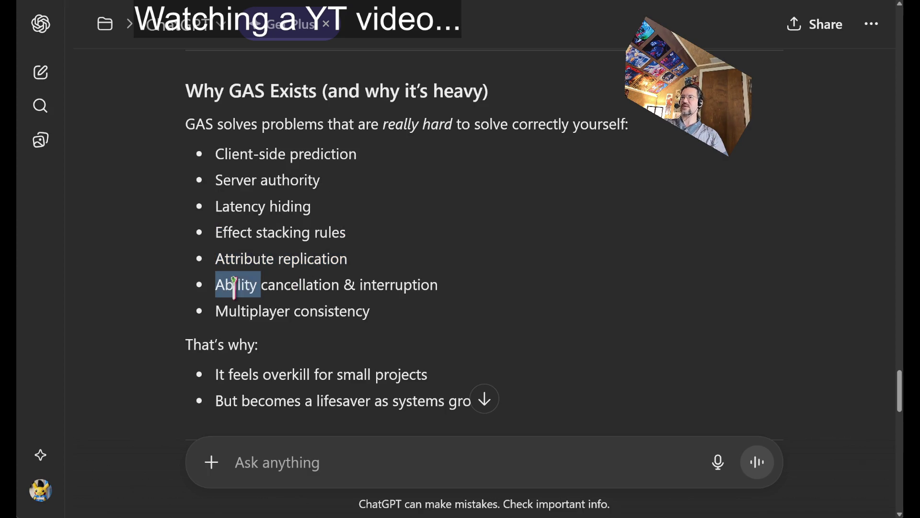
pyautogui.moveTo(234, 284); pyautogui.dragTo(410, 278)
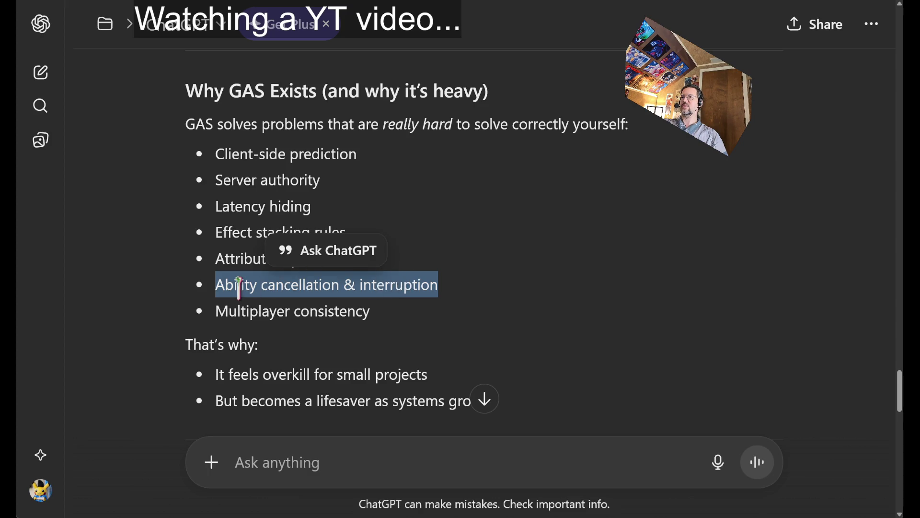
pyautogui.tripleClick(245, 311)
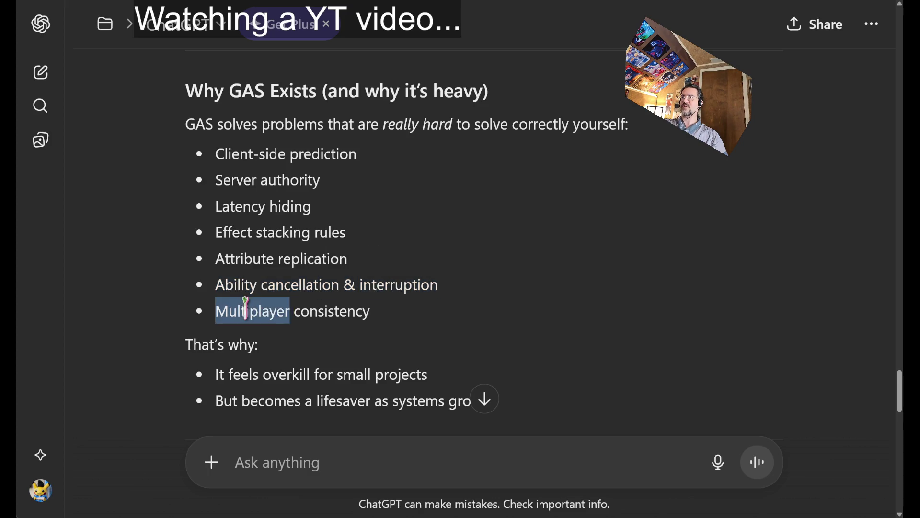
pyautogui.click(512, 263)
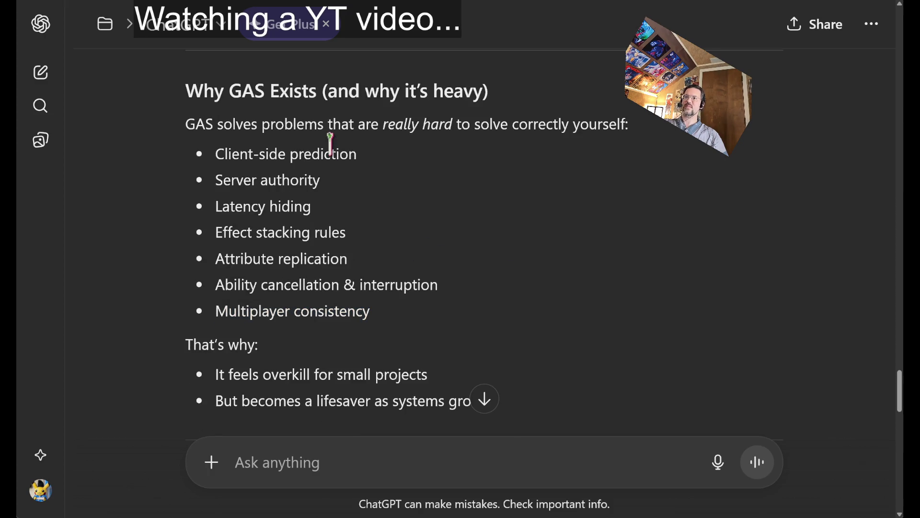
pyautogui.moveTo(330, 143); pyautogui.dragTo(409, 327)
pyautogui.click(437, 281)
# - Highlight the 'lifesaver as systems grow' line and autoscroll to When GAS Is a Good Fit
pyautogui.scroll(-3, 439, 273)
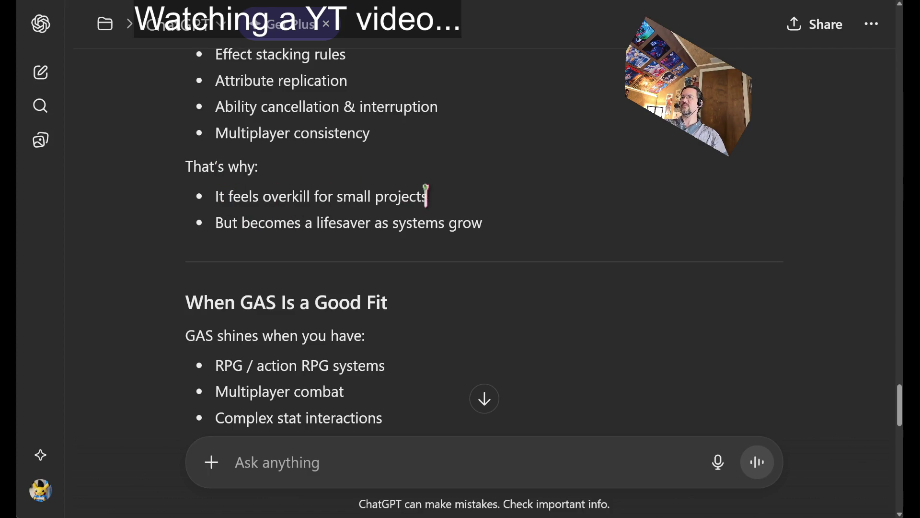
pyautogui.moveTo(222, 224); pyautogui.dragTo(495, 226)
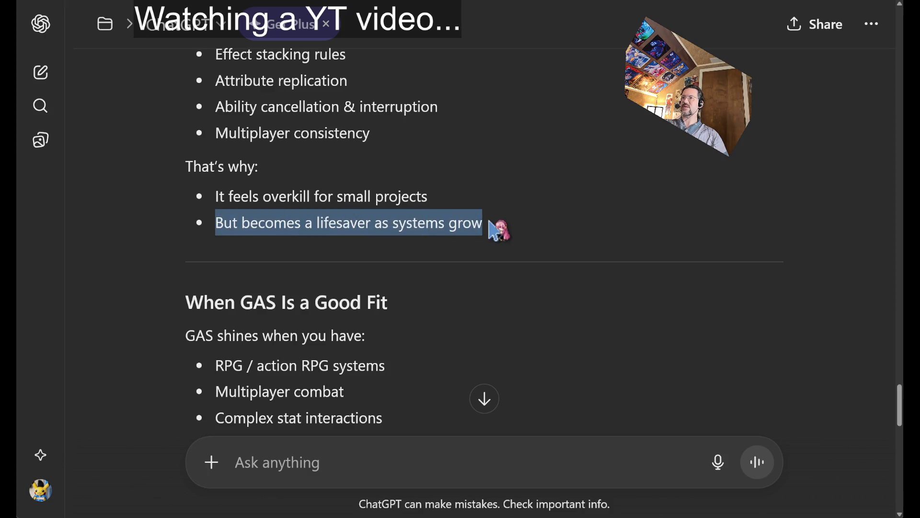
pyautogui.click(563, 179)
pyautogui.middleClick(718, 218)
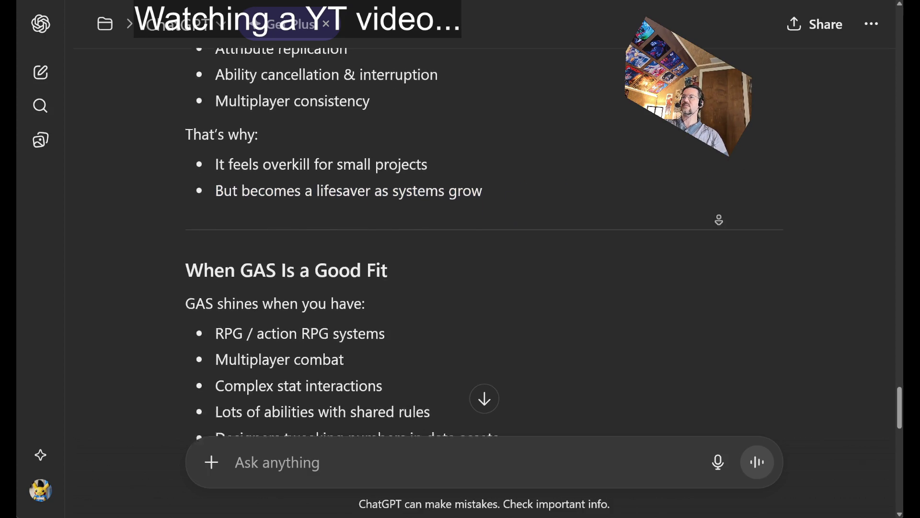
pyautogui.middleClick(445, 162)
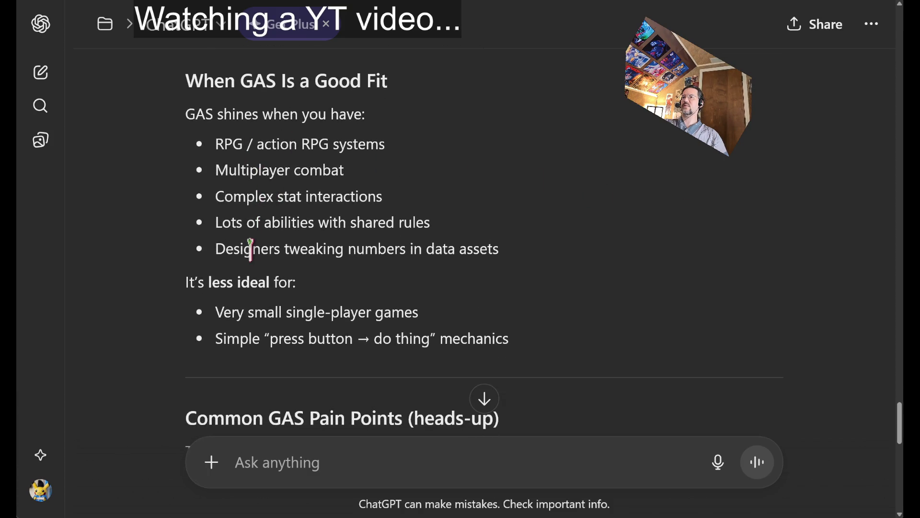
pyautogui.middleClick(649, 214)
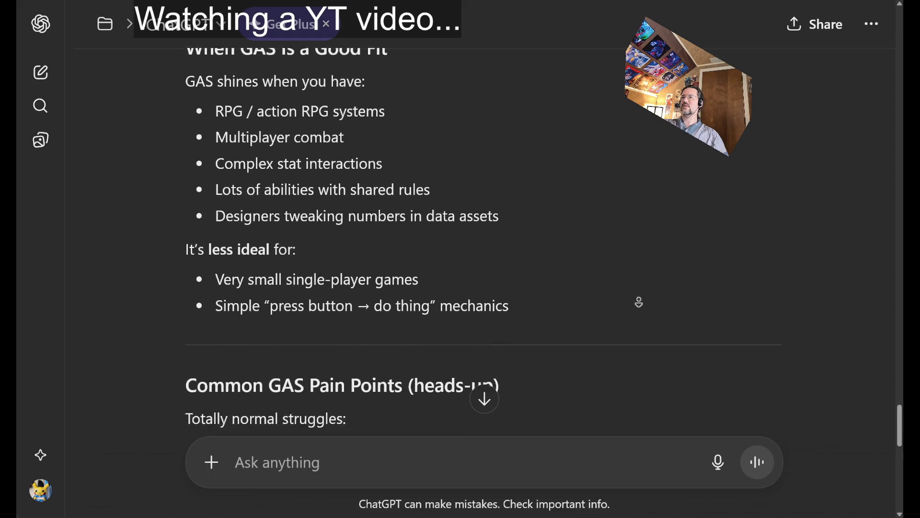
# - Stop at Common GAS Pain Points and highlight the Steep learning curve bullet
pyautogui.middleClick(639, 302)
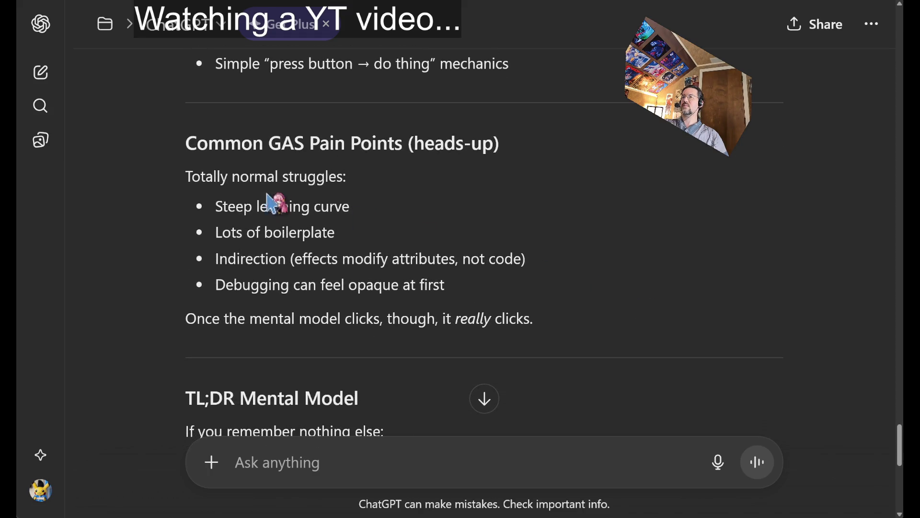
pyautogui.tripleClick(243, 211)
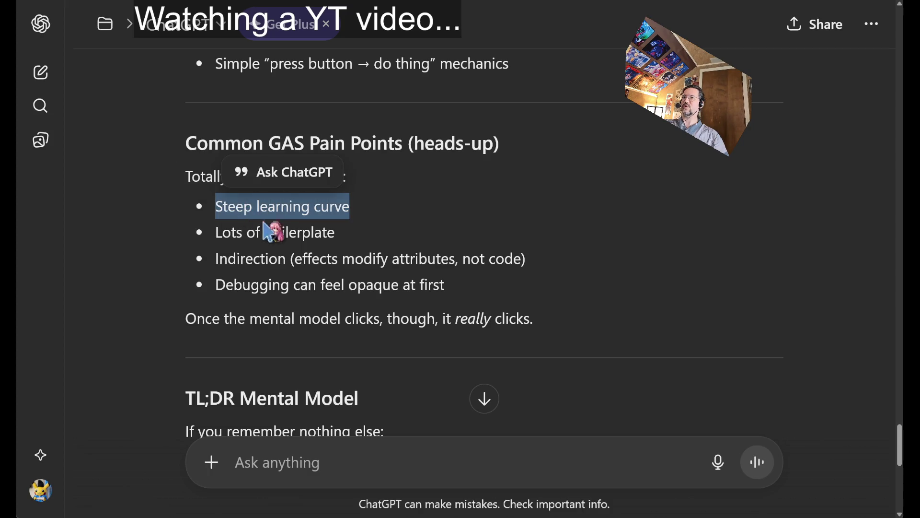
pyautogui.moveTo(384, 213)
pyautogui.mouseDown()
pyautogui.moveTo(397, 240)
pyautogui.moveTo(392, 220)
pyautogui.mouseUp()
pyautogui.click(392, 219)
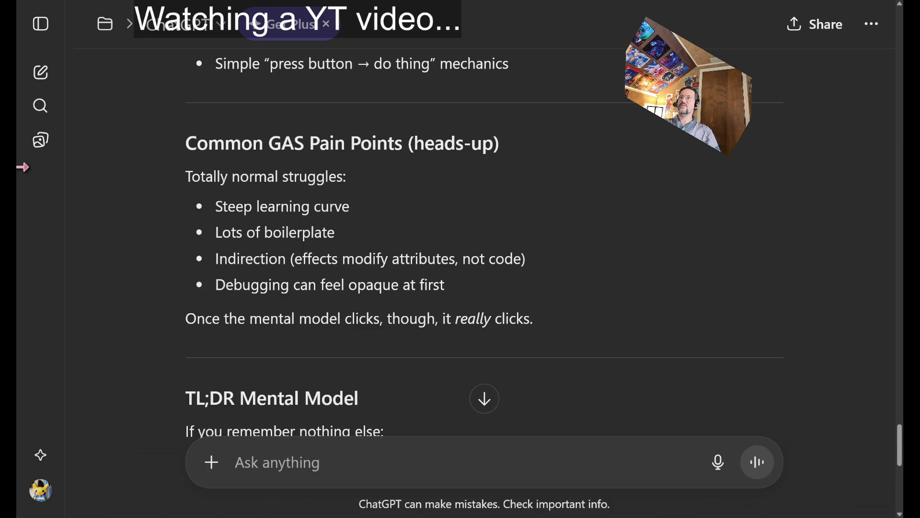
pyautogui.moveTo(389, 207)
pyautogui.mouseDown()
pyautogui.moveTo(400, 228)
pyautogui.moveTo(499, 251)
pyautogui.moveTo(540, 222)
pyautogui.moveTo(554, 283)
pyautogui.mouseUp()
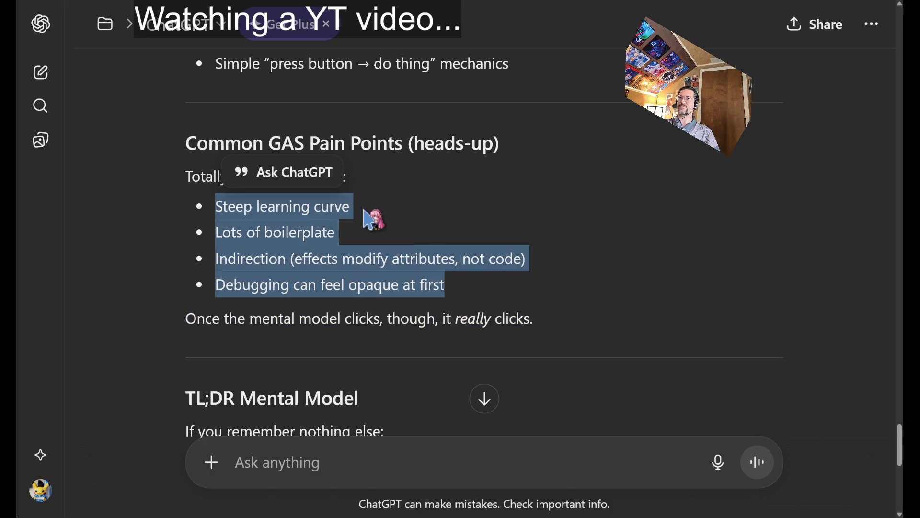
pyautogui.tripleClick(381, 215)
pyautogui.click(232, 232)
# - Highlight the Lots of boilerplate and Indirection pain-point bullets
pyautogui.tripleClick(220, 232)
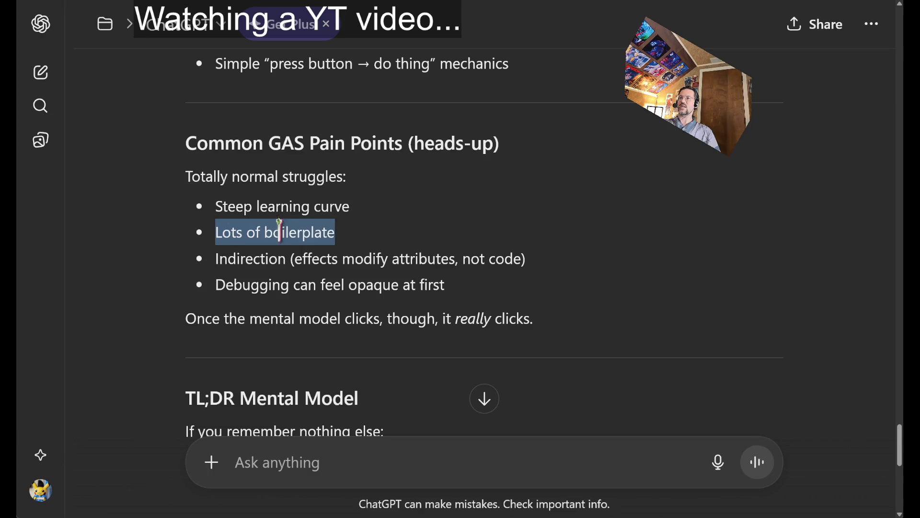
pyautogui.click(379, 238)
pyautogui.moveTo(246, 259); pyautogui.dragTo(527, 260)
pyautogui.click(297, 235)
pyautogui.tripleClick(283, 233)
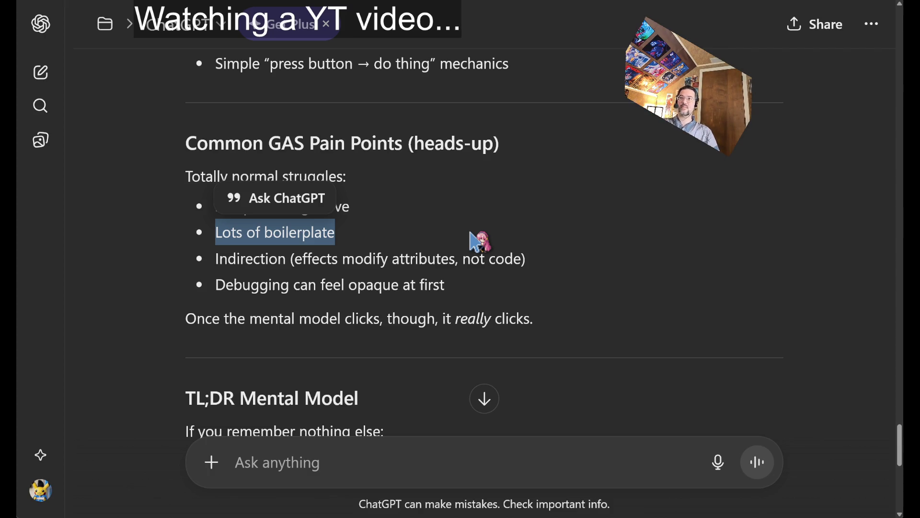
pyautogui.click(471, 233)
pyautogui.moveTo(224, 259); pyautogui.dragTo(508, 252)
pyautogui.click(306, 259)
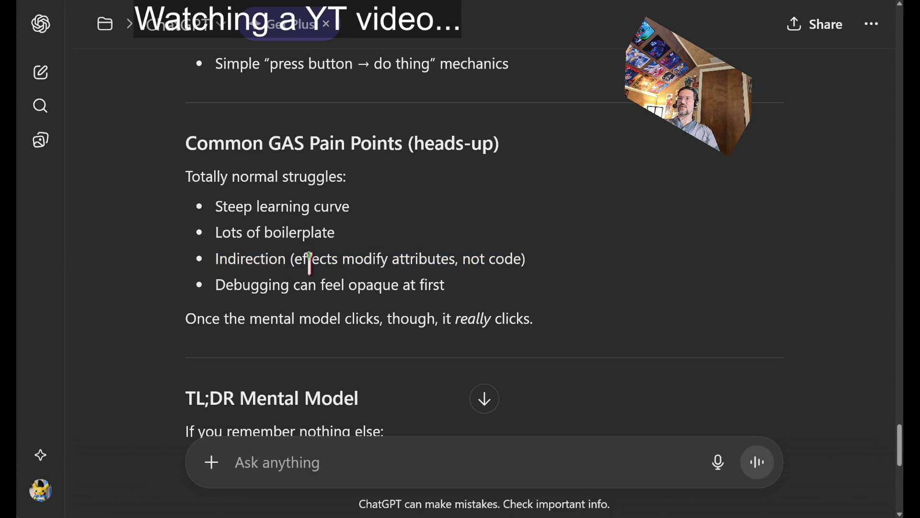
# - Highlight 'effects modify attributes' and the 'Debugging can feel opaque' line
pyautogui.moveTo(306, 259); pyautogui.dragTo(522, 258)
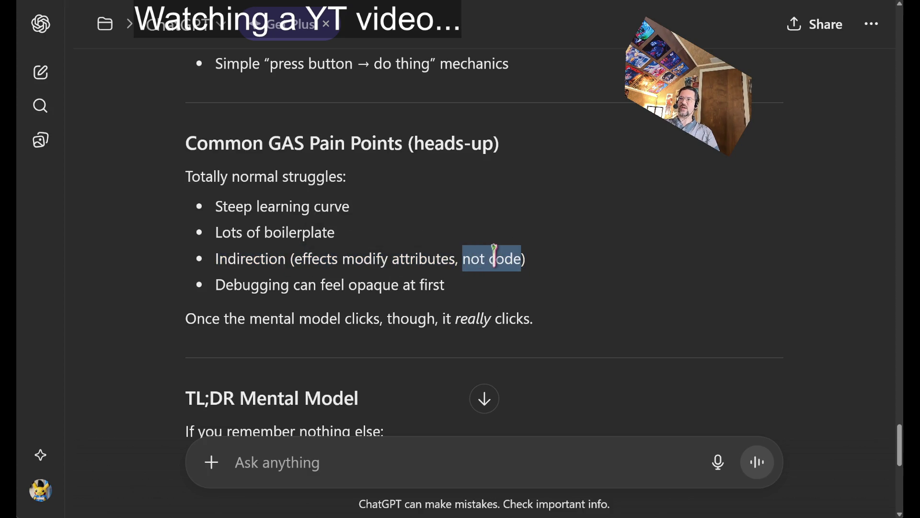
pyautogui.doubleClick(242, 287)
pyautogui.moveTo(242, 287); pyautogui.dragTo(505, 300)
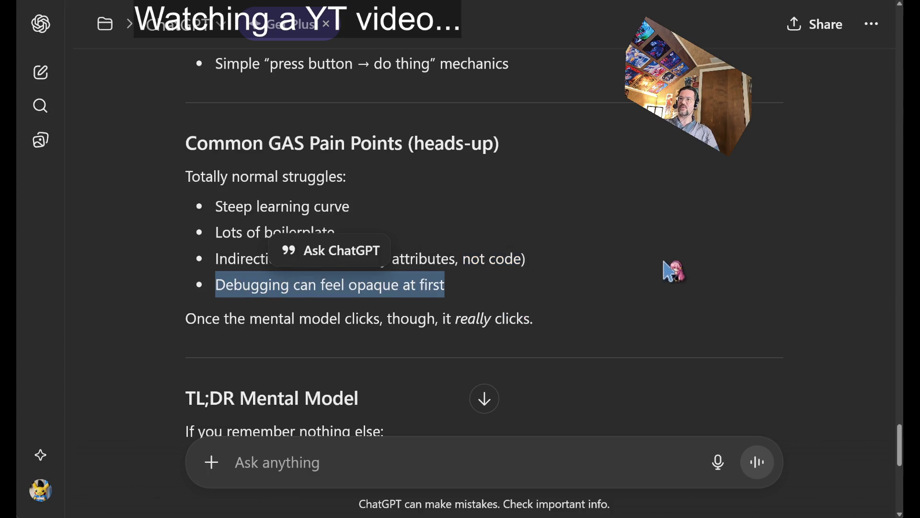
pyautogui.click(681, 266)
pyautogui.scroll(-1, 717, 256)
# - Read through the TL;DR Mental Model and the closing next-steps suggestions
pyautogui.scroll(-5, 717, 257)
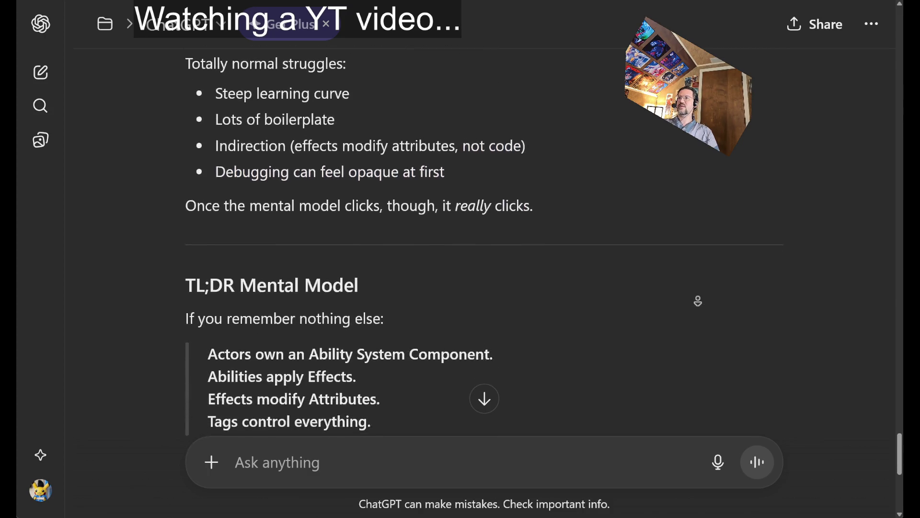
pyautogui.scroll(-3, 684, 287)
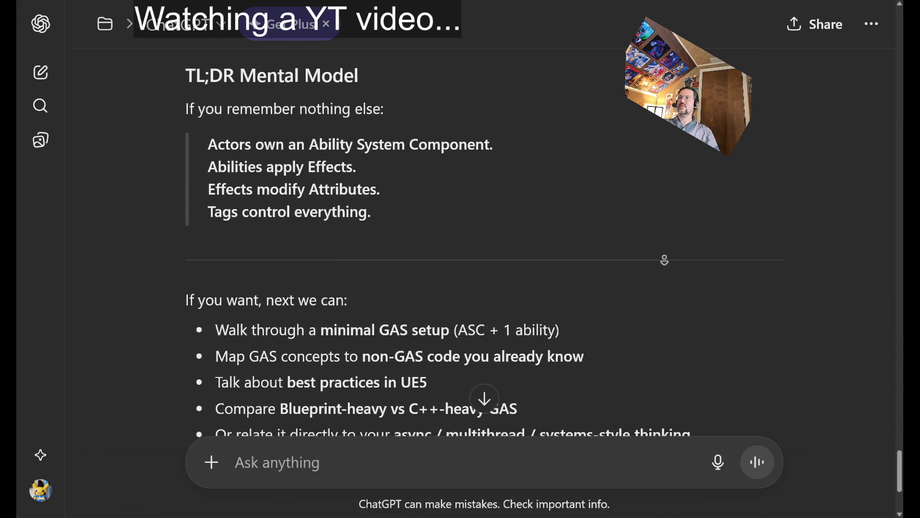
pyautogui.scroll(2, 671, 273)
pyautogui.scroll(-2, 421, 292)
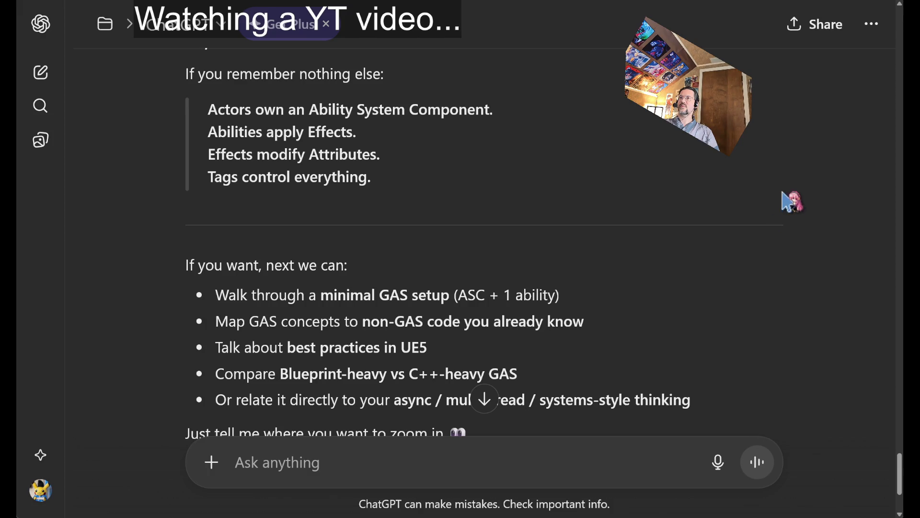
pyautogui.scroll(-1, 757, 220)
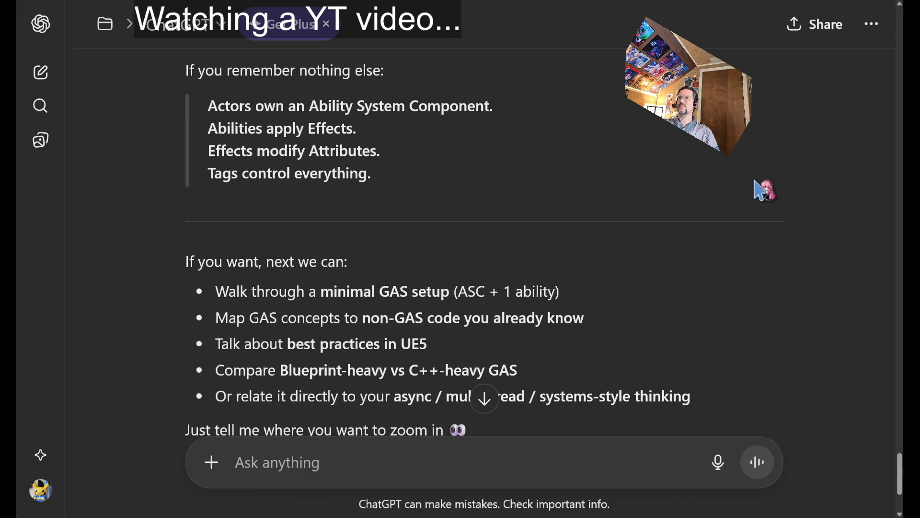
pyautogui.scroll(2, 757, 185)
pyautogui.scroll(-2, 752, 242)
pyautogui.scroll(-4, 757, 247)
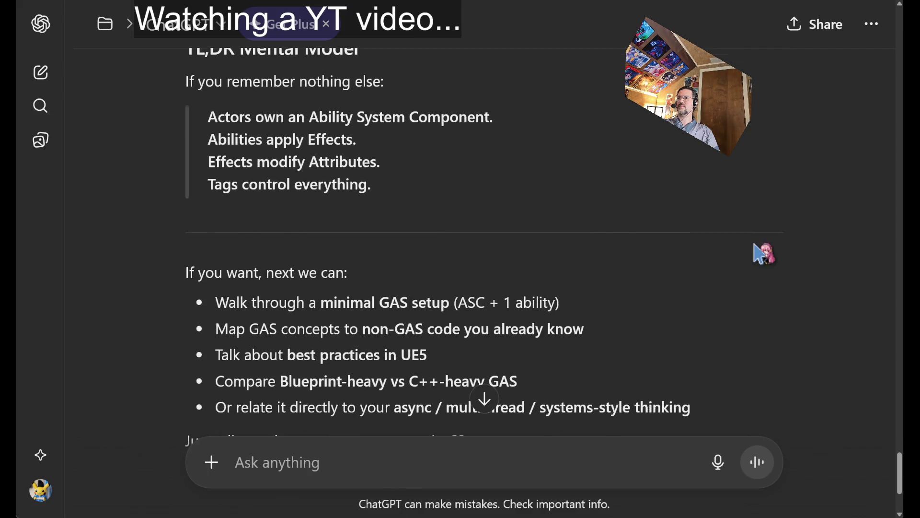
# - Highlight the 'Compare Blueprint-heavy vs C++-heavy GAS' suggestion, then head back up the reply
pyautogui.scroll(1, 760, 95)
pyautogui.scroll(1, 761, 95)
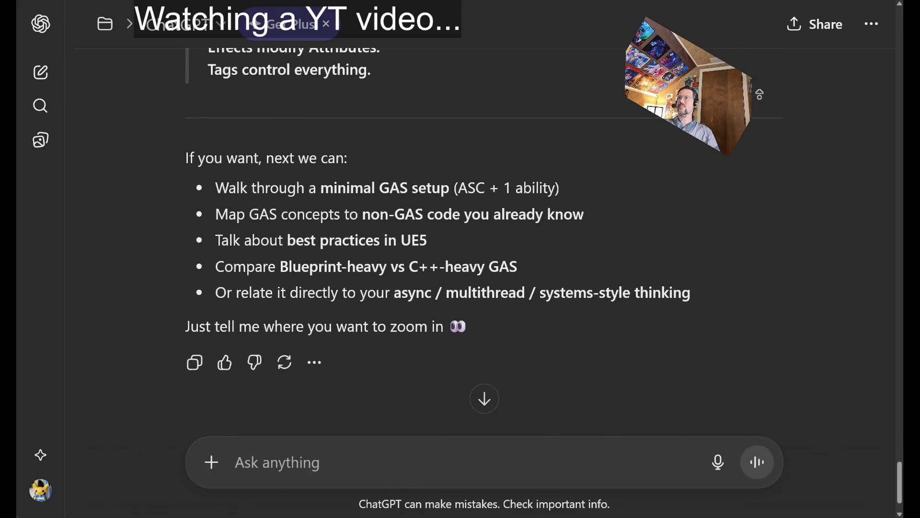
pyautogui.tripleClick(237, 278)
pyautogui.click(512, 289)
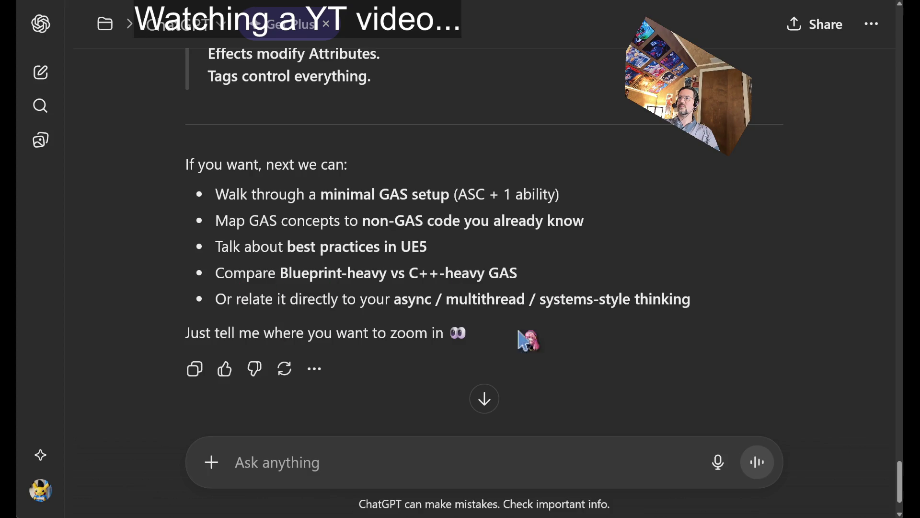
pyautogui.scroll(20, 814, 412)
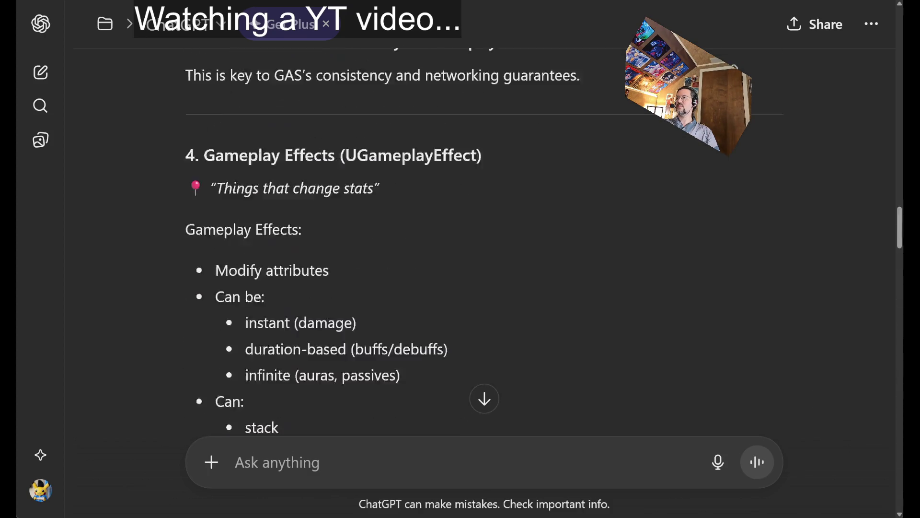